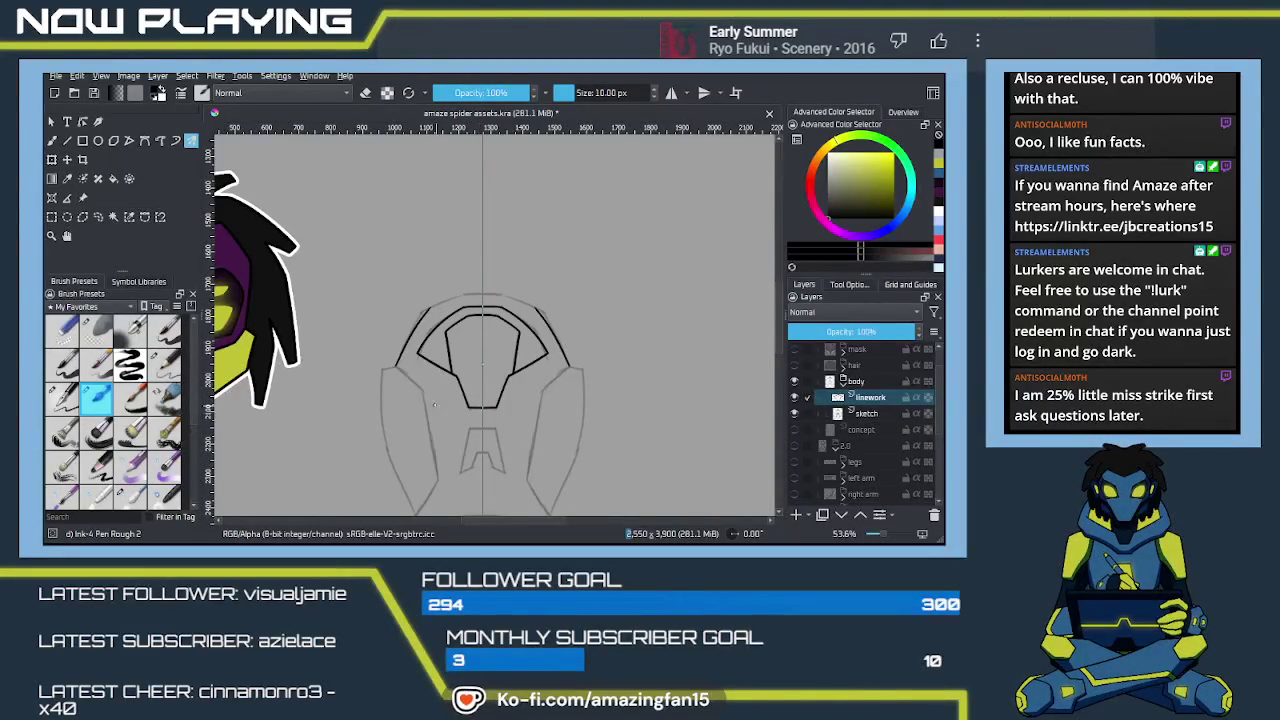
Step: Ink the mirrored outer side lines of the robot's head, redoing them until they sit right
{"action": "scroll", "coordinate": [481, 392], "scroll_direction": "up", "scroll_amount": 2}
{"action": "scroll", "coordinate": [451, 371], "scroll_direction": "up", "scroll_amount": 1}
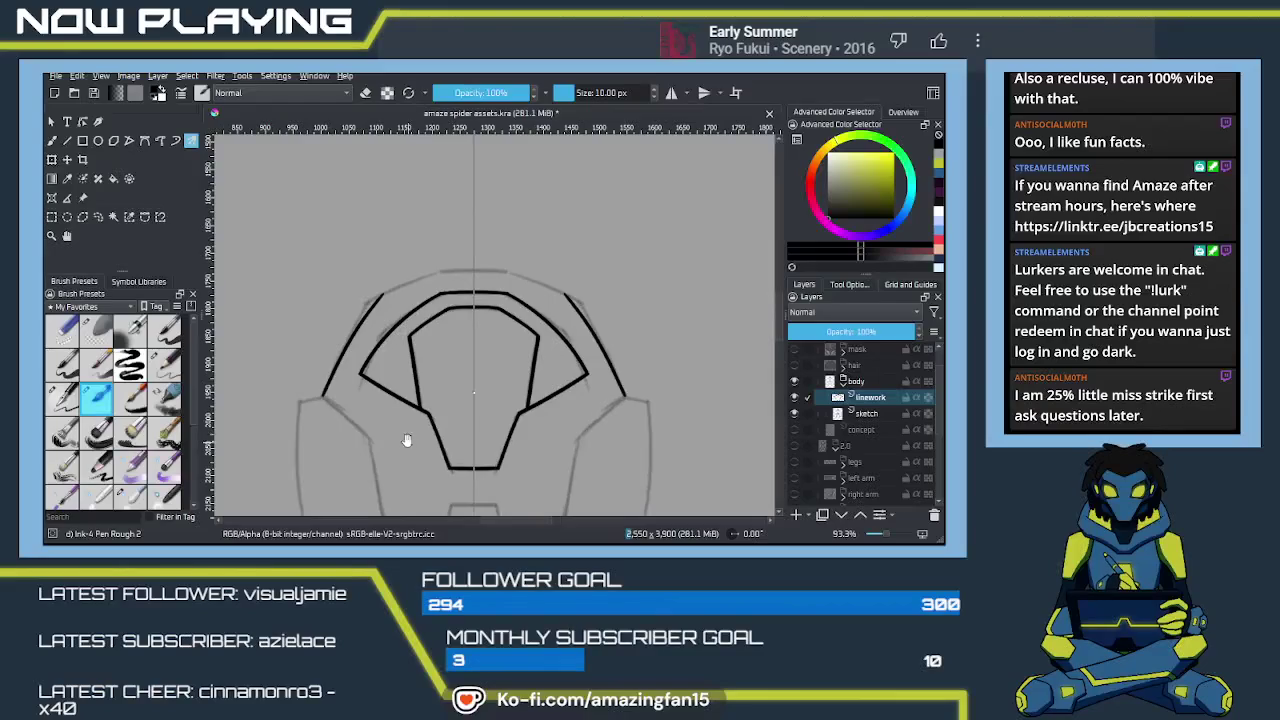
{"action": "scroll", "coordinate": [409, 443], "scroll_direction": "up", "scroll_amount": 2}
{"action": "mouse_move", "coordinate": [483, 414]}
{"action": "left_mouse_down"}
{"action": "mouse_move", "coordinate": [541, 346]}
{"action": "mouse_move", "coordinate": [512, 329]}
{"action": "left_mouse_up"}
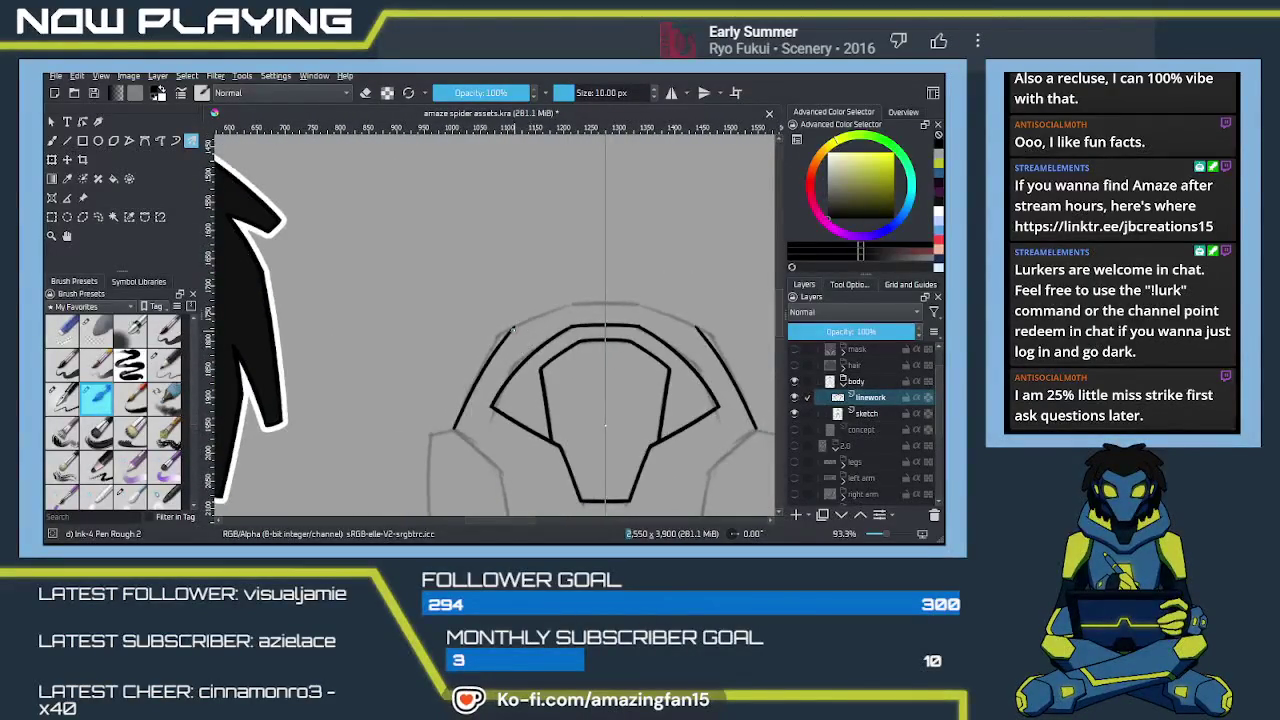
{"action": "left_click_drag", "start_coordinate": [606, 300], "coordinate": [528, 326]}
{"action": "key", "text": "ctrl+z"}
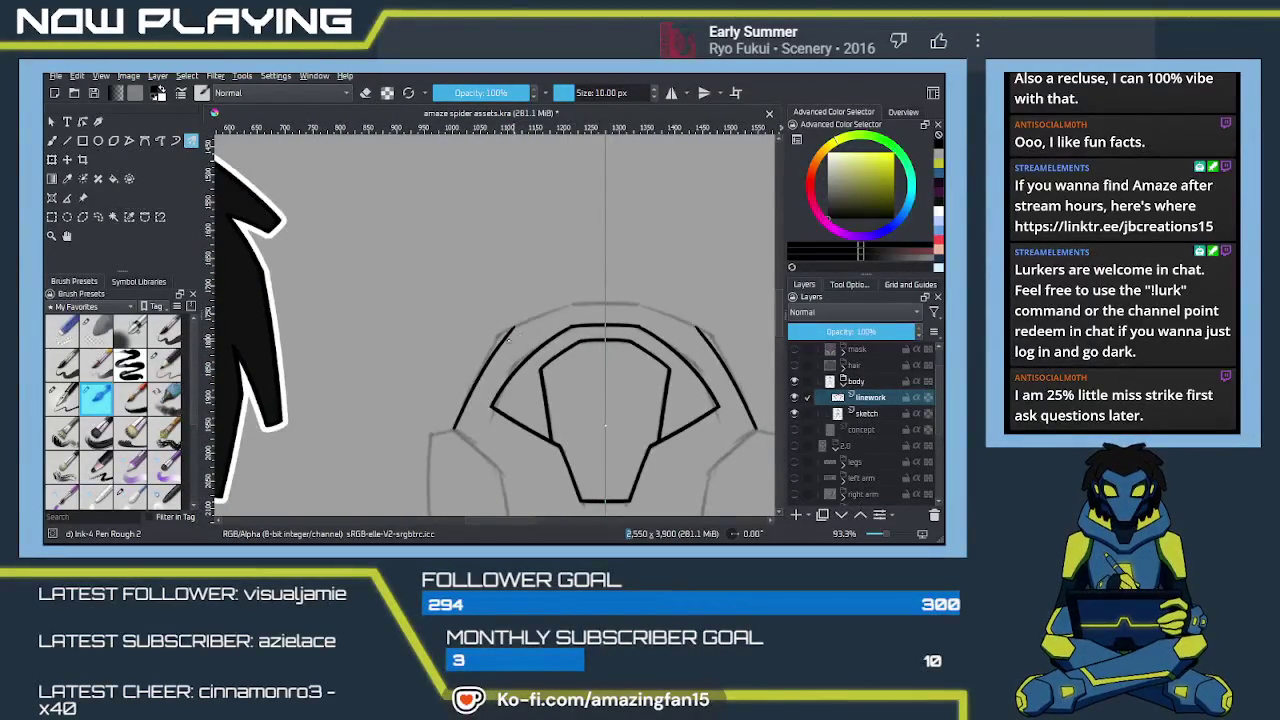
{"action": "key", "text": "ctrl+z"}
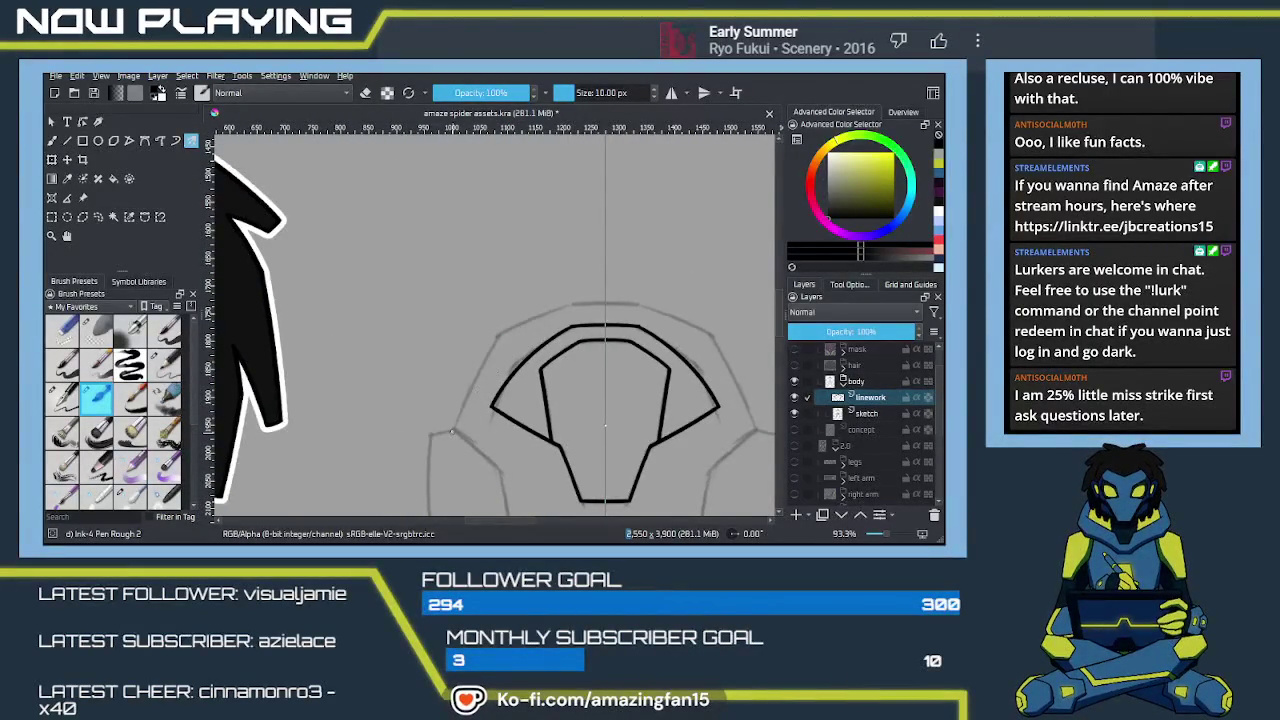
{"action": "left_click_drag", "start_coordinate": [453, 428], "coordinate": [507, 345]}
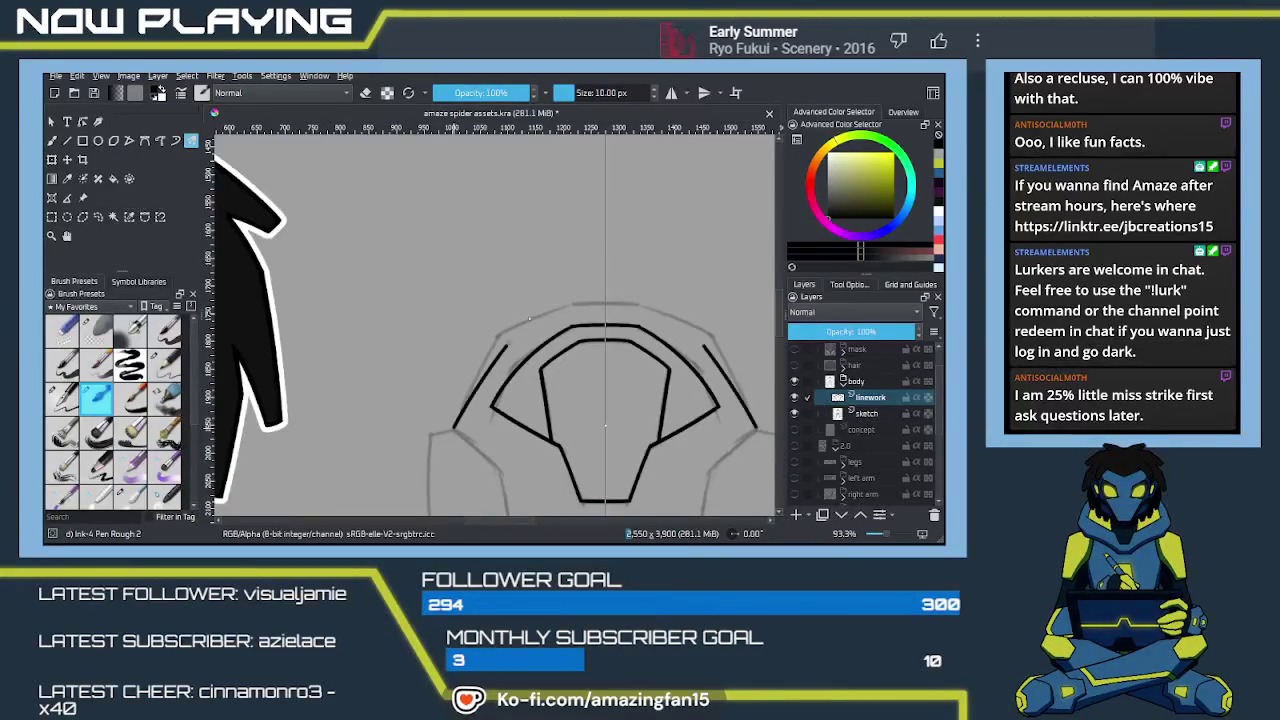
{"action": "key", "text": "ctrl+z"}
{"action": "left_click_drag", "start_coordinate": [455, 425], "coordinate": [530, 322]}
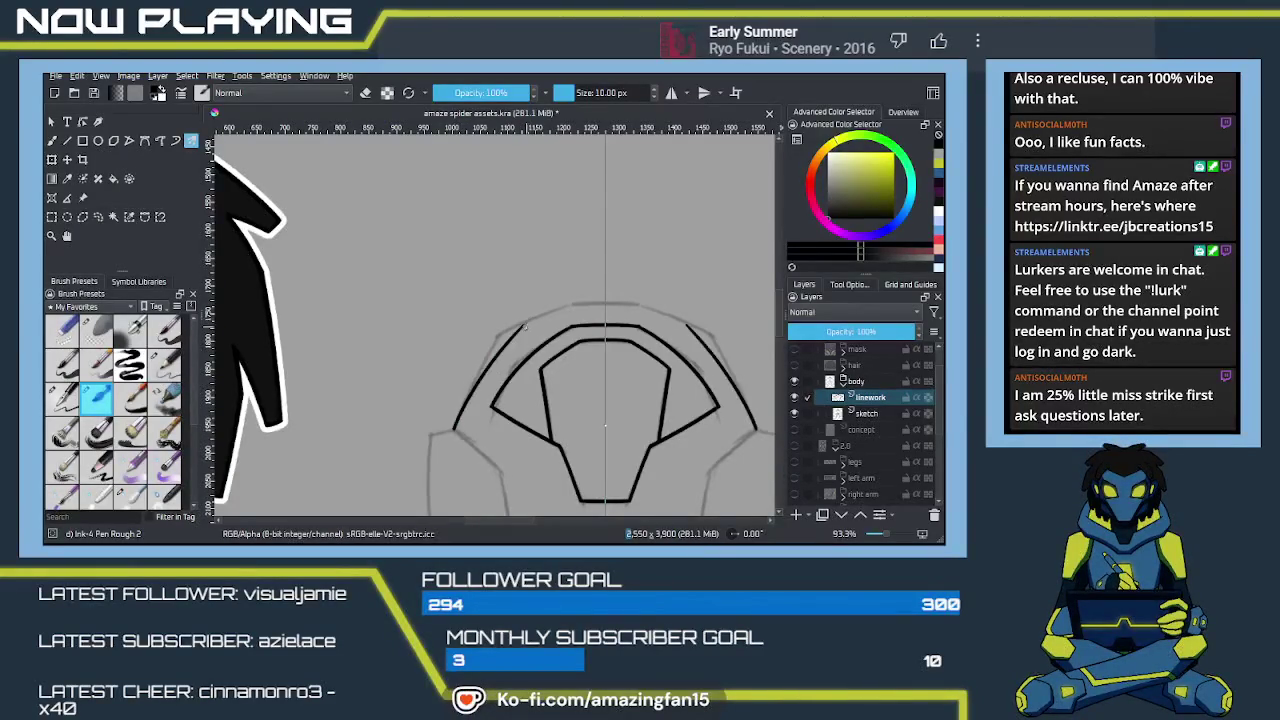
{"action": "key", "text": "ctrl+z"}
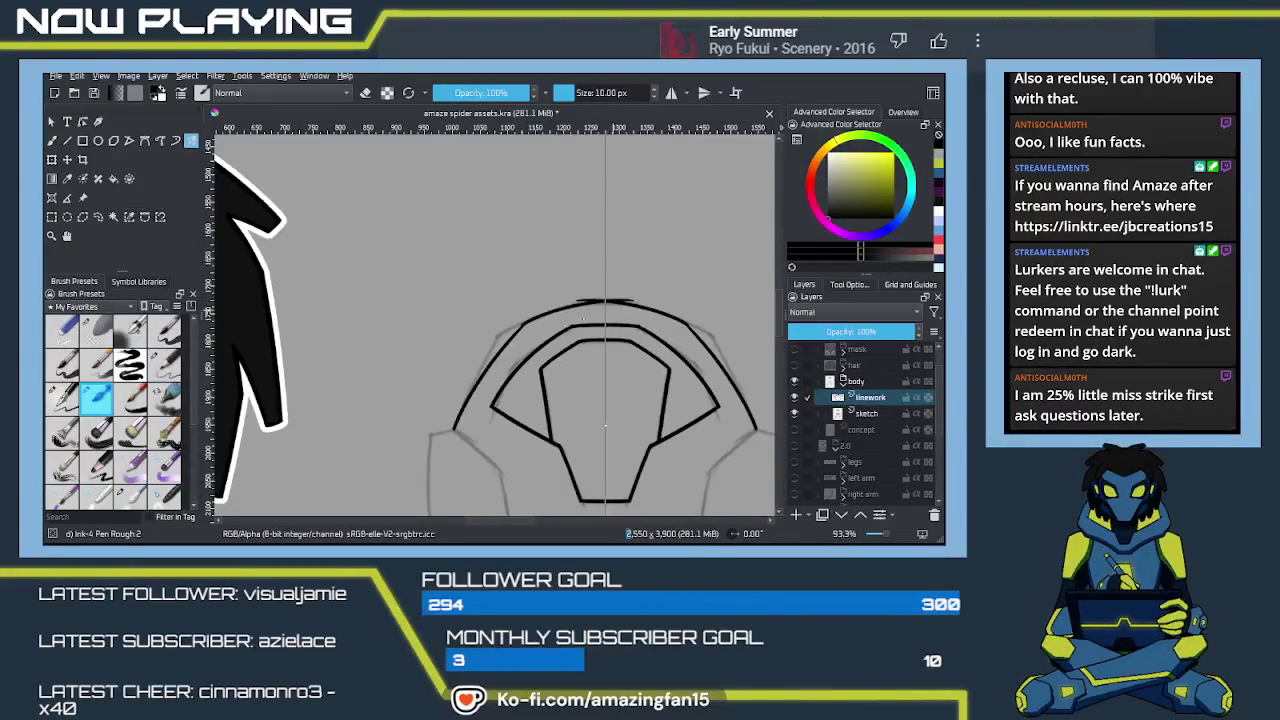
{"action": "left_click_drag", "start_coordinate": [455, 428], "coordinate": [522, 327]}
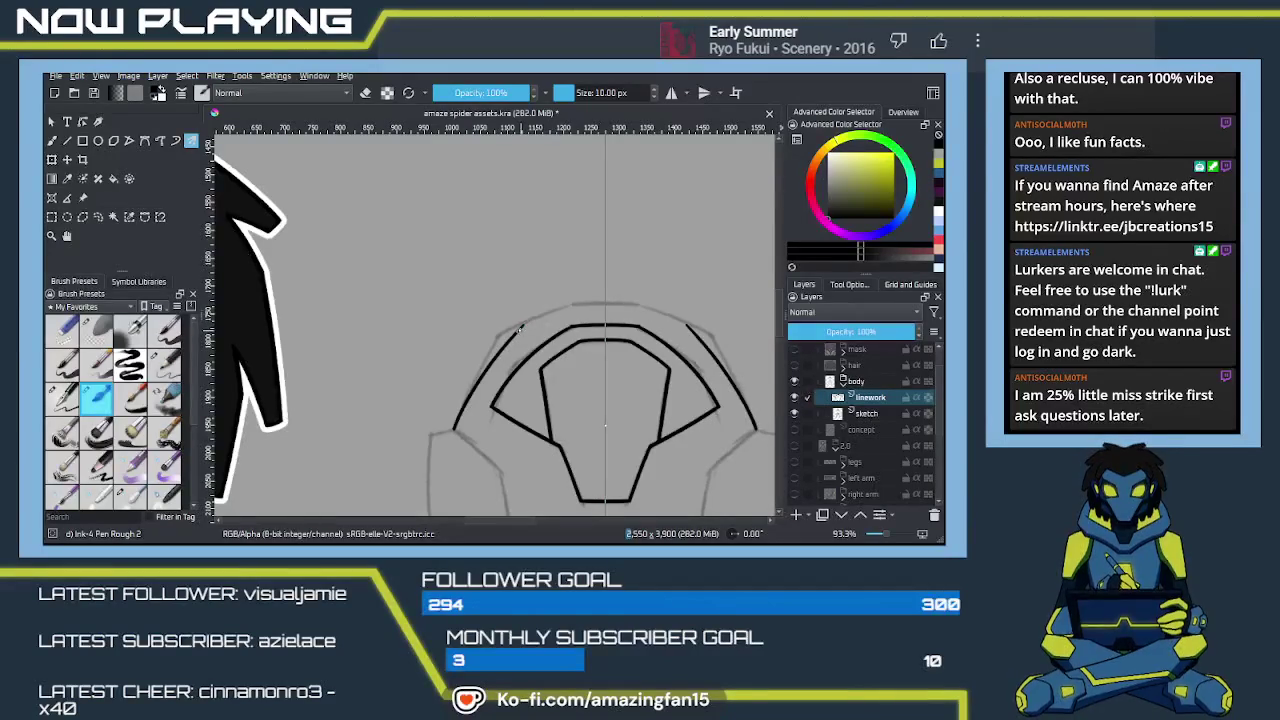
Step: Draw the arc joining the tops of the side lines across the head
{"action": "left_click_drag", "start_coordinate": [521, 326], "coordinate": [686, 325]}
{"action": "key", "text": "ctrl+z"}
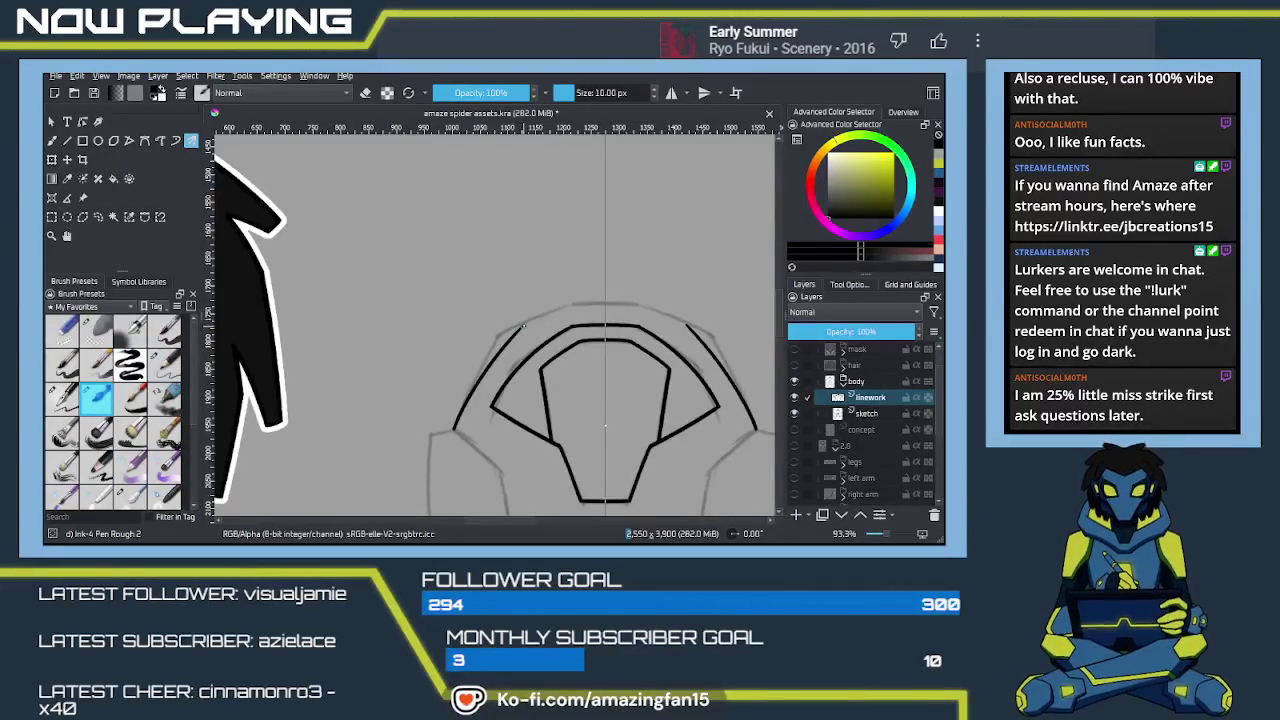
{"action": "left_click_drag", "start_coordinate": [521, 326], "coordinate": [686, 325]}
{"action": "key", "text": "ctrl+z"}
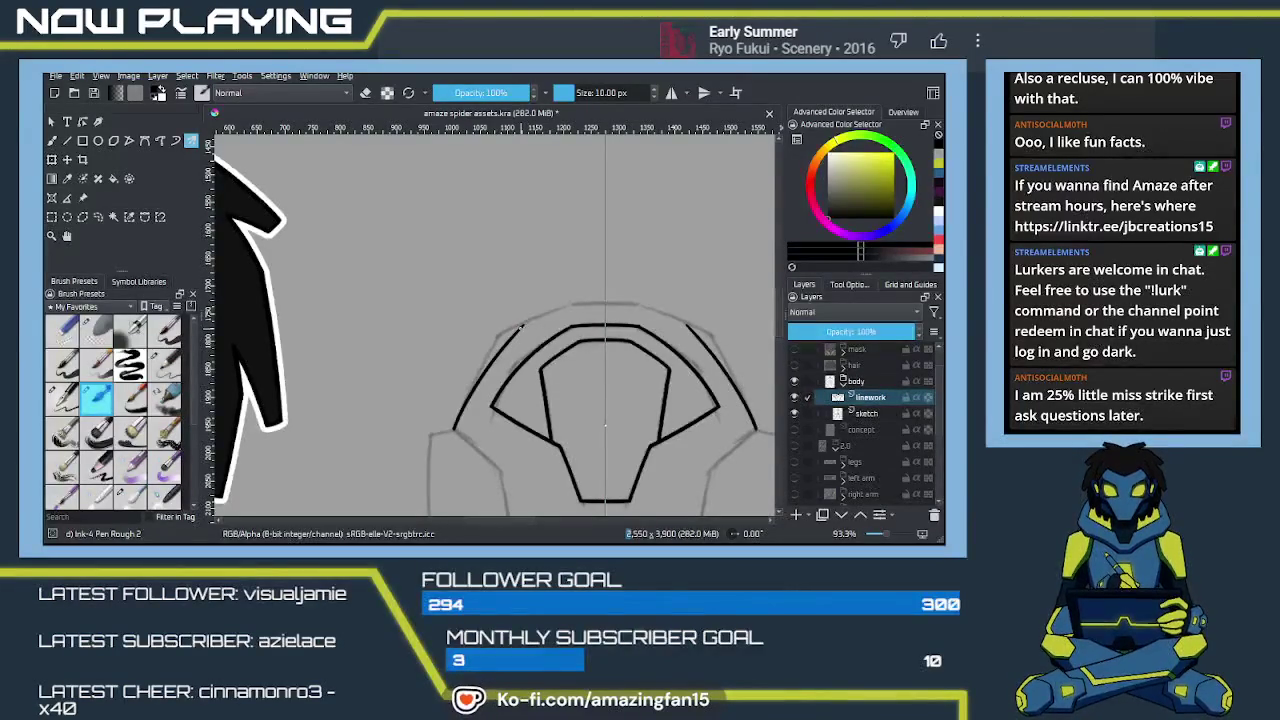
{"action": "left_click_drag", "start_coordinate": [532, 322], "coordinate": [678, 320]}
{"action": "key", "text": "ctrl+z"}
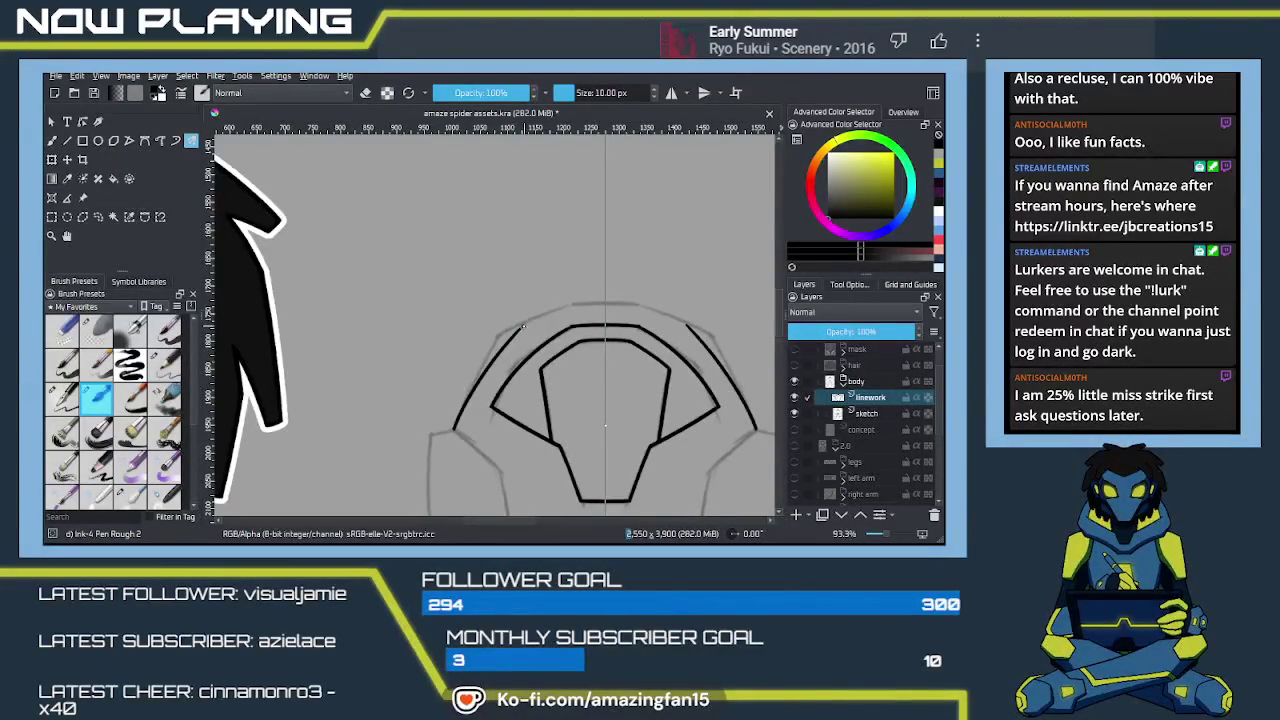
{"action": "left_click_drag", "start_coordinate": [540, 317], "coordinate": [636, 310]}
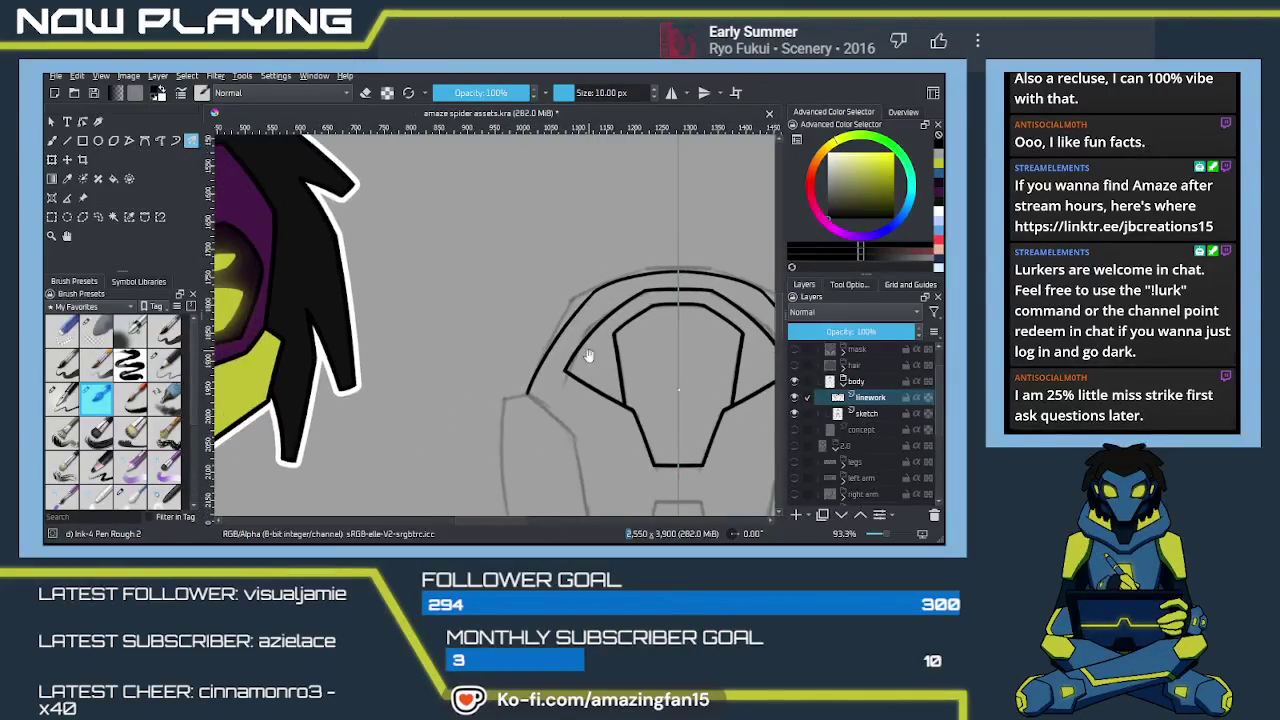
{"action": "scroll", "coordinate": [605, 425], "scroll_direction": "up", "scroll_amount": 3}
{"action": "left_click_drag", "start_coordinate": [600, 345], "coordinate": [583, 313]}
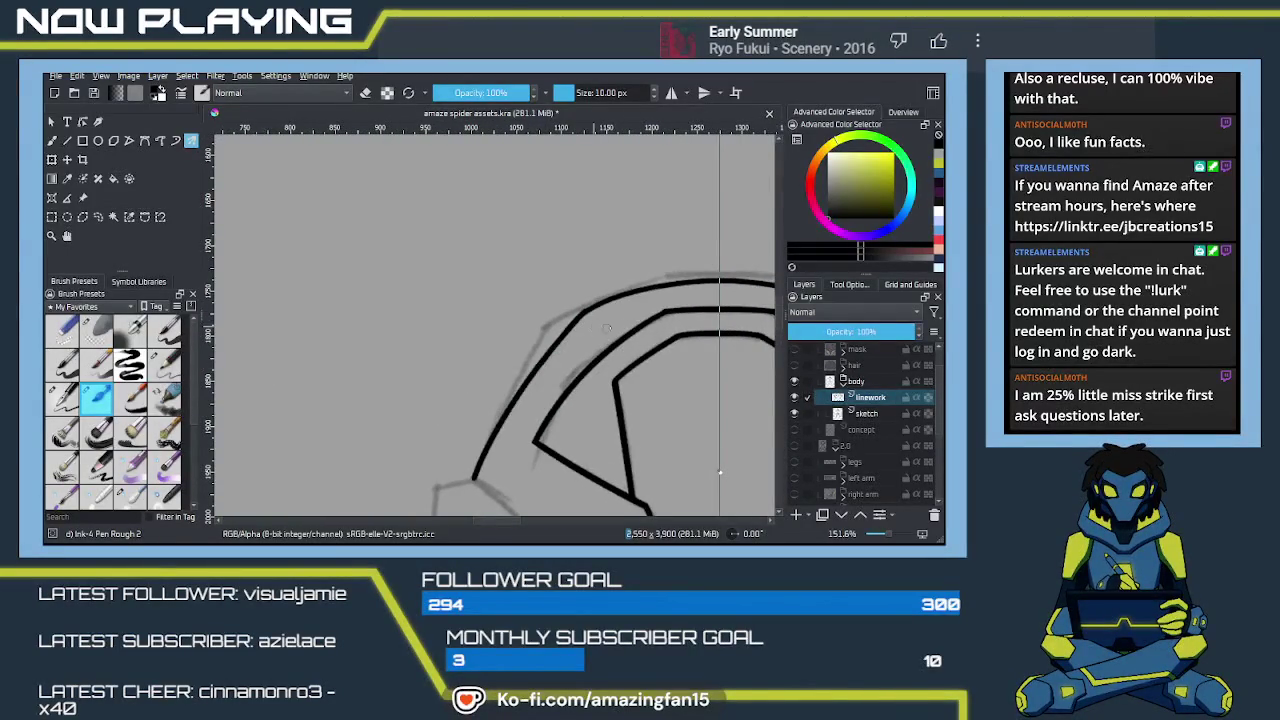
{"action": "left_click_drag", "start_coordinate": [654, 333], "coordinate": [524, 343]}
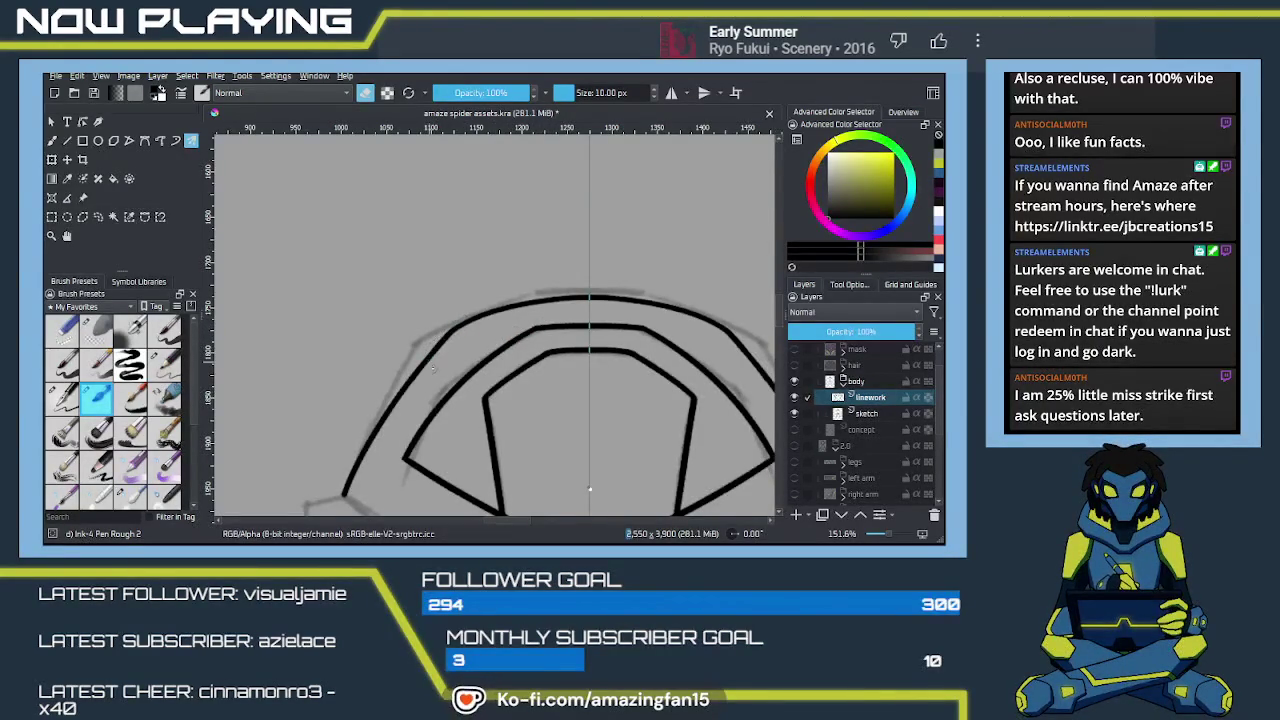
{"action": "mouse_move", "coordinate": [451, 515]}
{"action": "left_mouse_down"}
{"action": "mouse_move", "coordinate": [491, 357]}
{"action": "mouse_move", "coordinate": [425, 392]}
{"action": "left_mouse_up"}
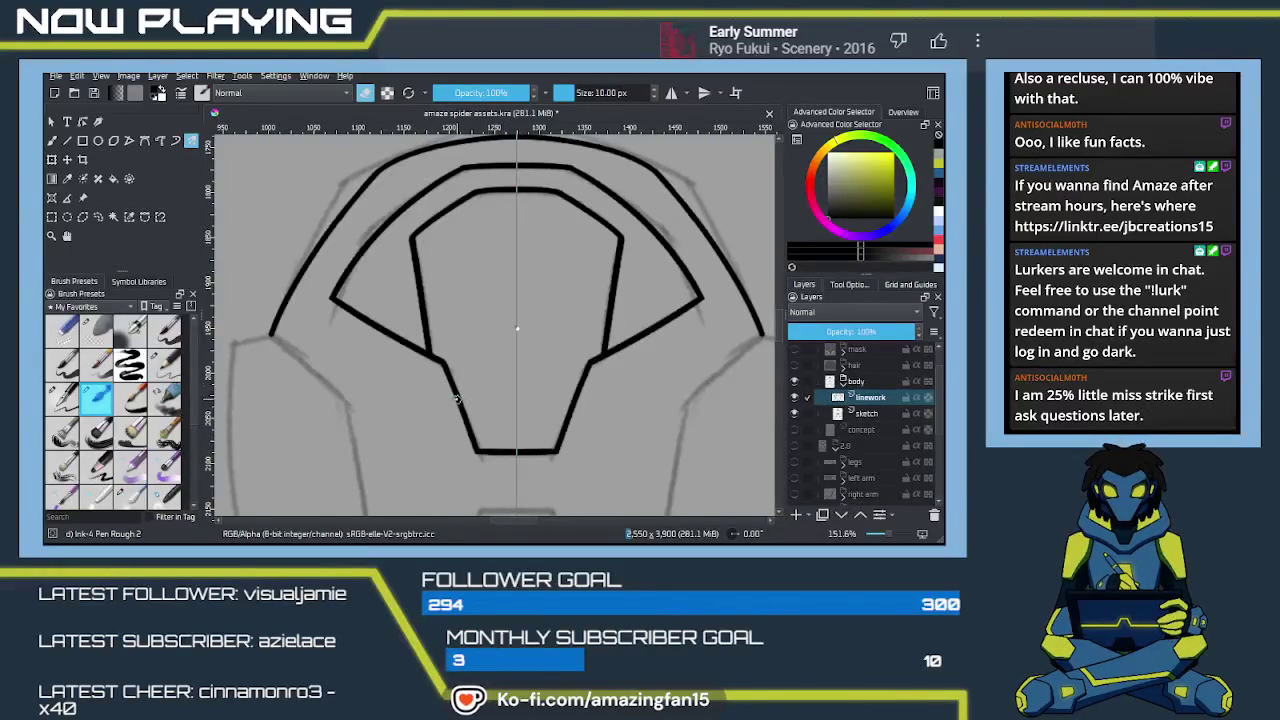
{"action": "mouse_move", "coordinate": [453, 433]}
{"action": "left_mouse_down"}
{"action": "mouse_move", "coordinate": [511, 369]}
{"action": "mouse_move", "coordinate": [491, 357]}
{"action": "mouse_move", "coordinate": [520, 429]}
{"action": "mouse_move", "coordinate": [465, 399]}
{"action": "left_mouse_up"}
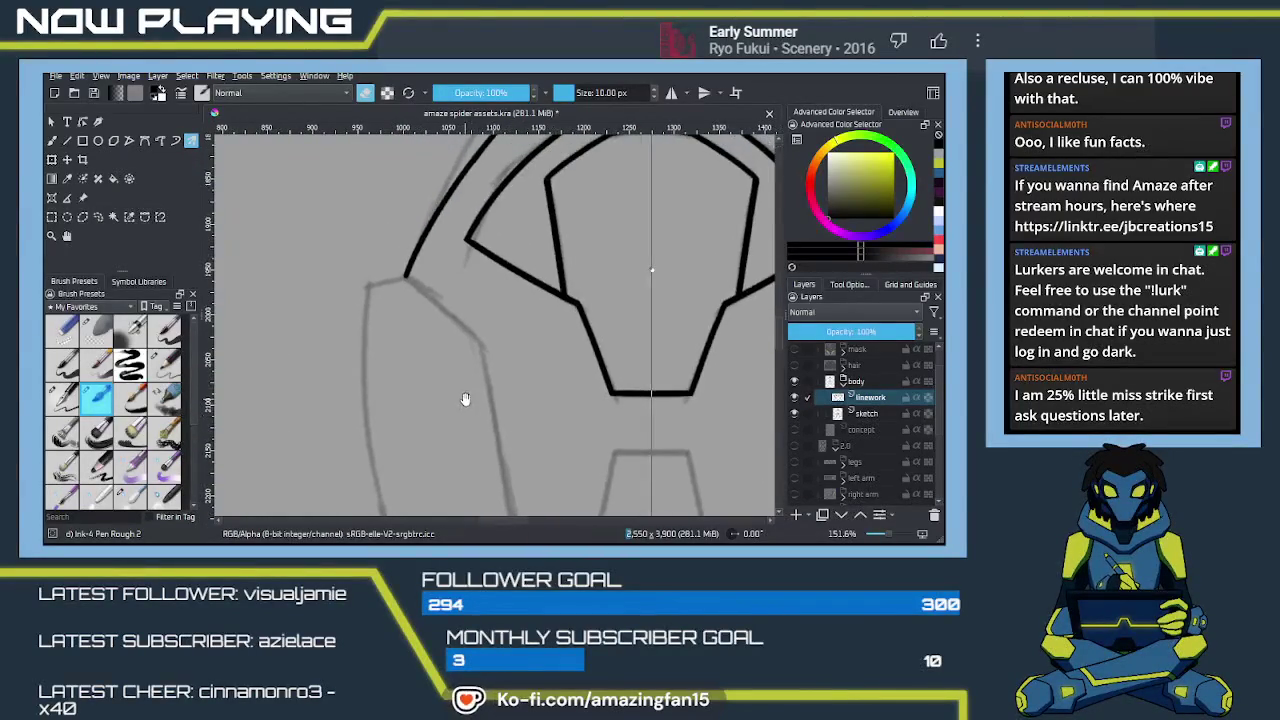
{"action": "scroll", "coordinate": [488, 405], "scroll_direction": "down", "scroll_amount": 1}
Step: Switch back to the ink pen and undo the two earlier diagonal strokes
{"action": "scroll", "coordinate": [490, 405], "scroll_direction": "down", "scroll_amount": 1}
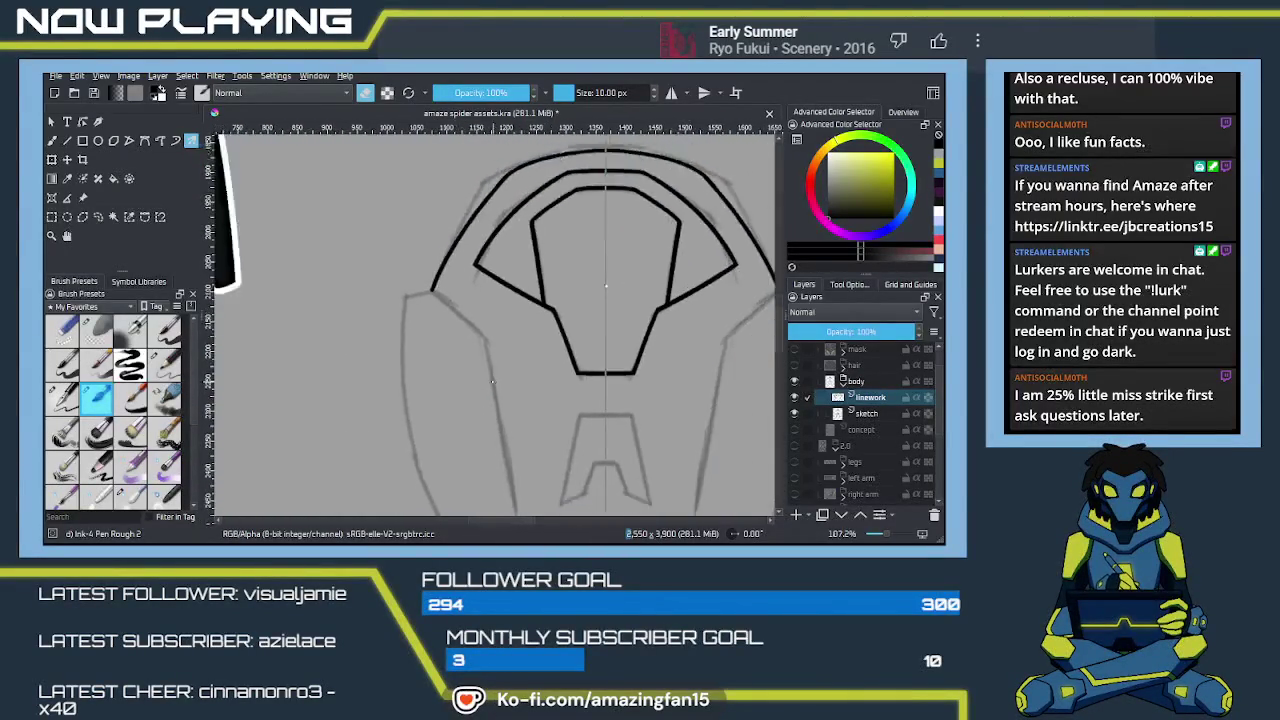
{"action": "scroll", "coordinate": [480, 350], "scroll_direction": "down", "scroll_amount": 1}
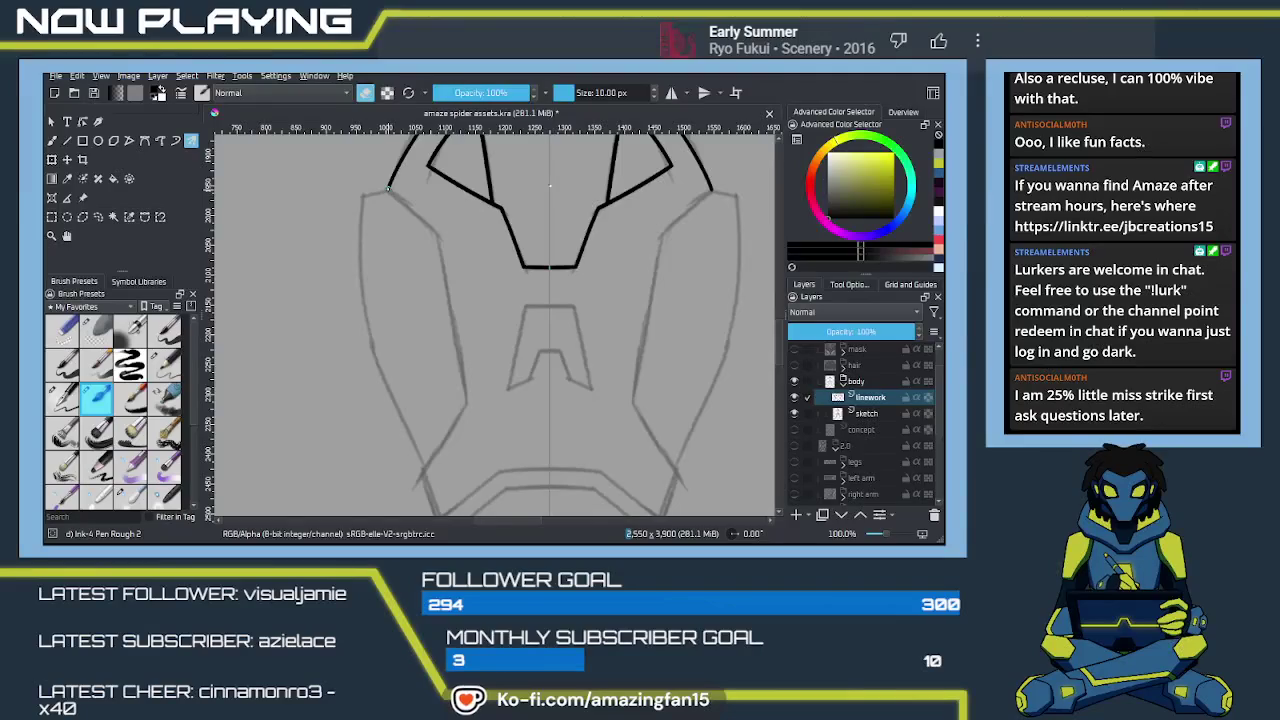
{"action": "key", "text": "e"}
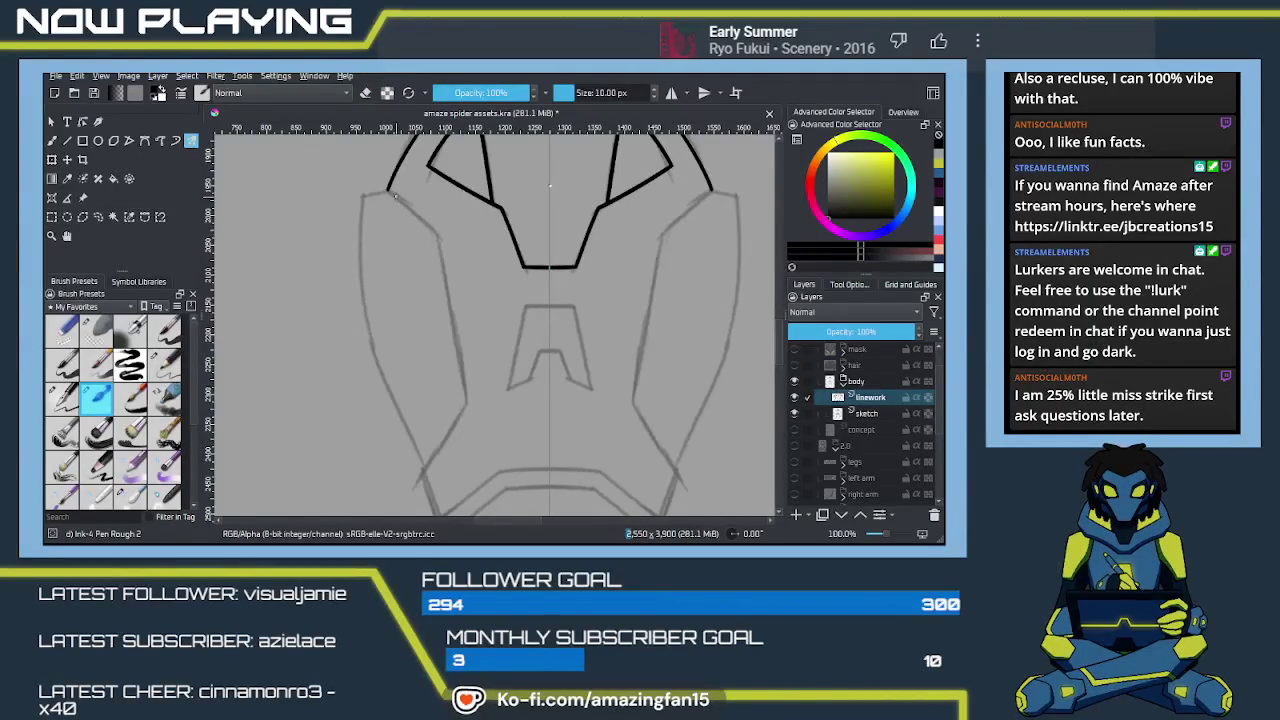
{"action": "key", "text": "ctrl+z"}
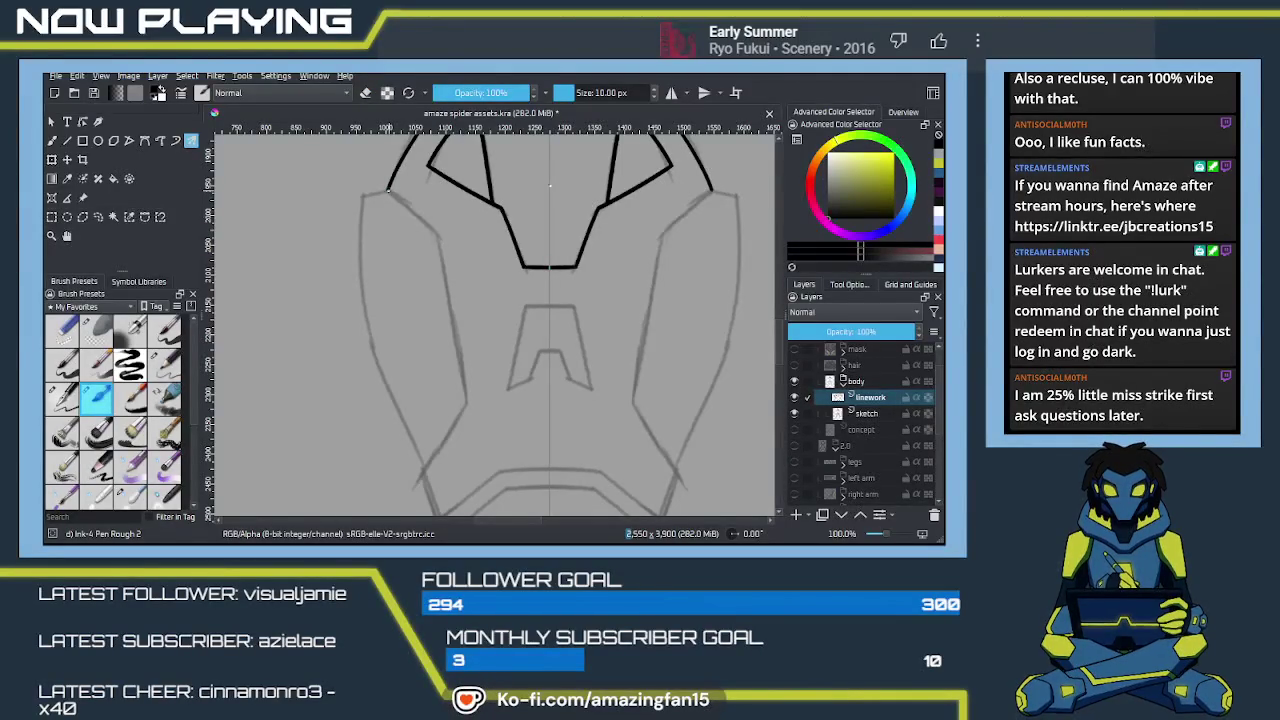
{"action": "key", "text": "ctrl+z"}
Step: Start inking mirrored side lines down the torso plates, retrying the strokes several times
{"action": "left_click_drag", "start_coordinate": [388, 190], "coordinate": [400, 199]}
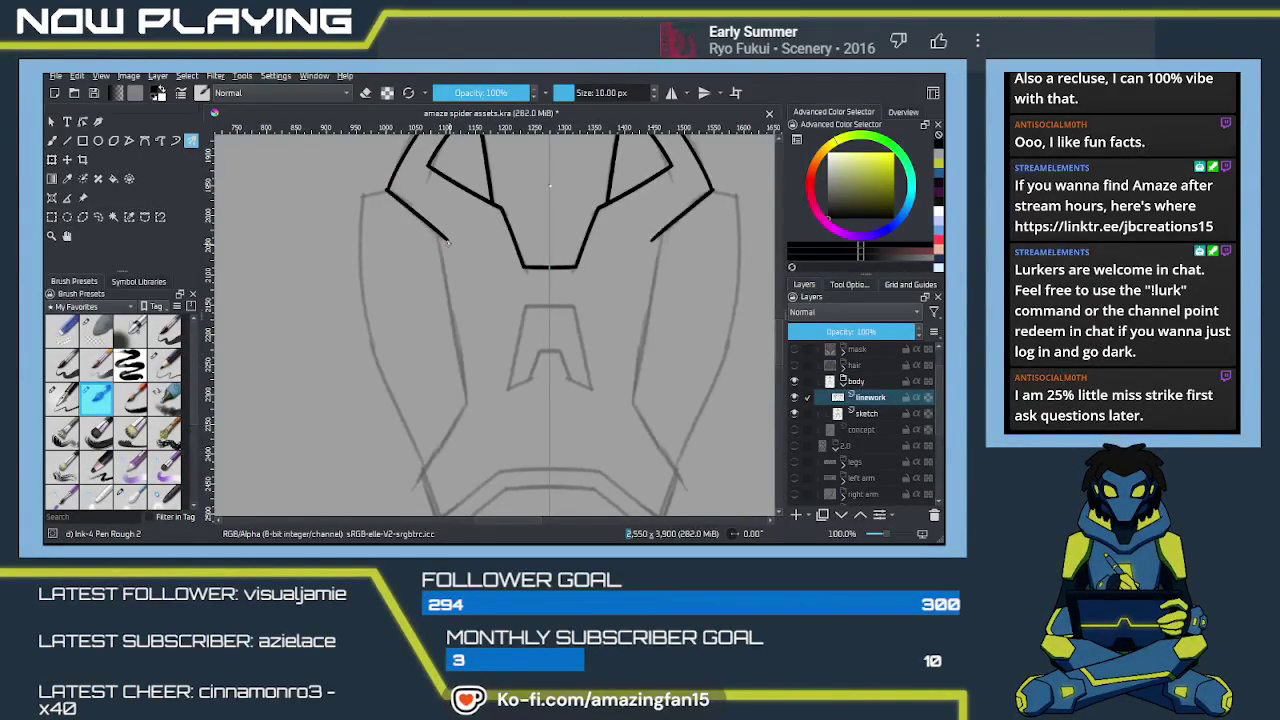
{"action": "left_click_drag", "start_coordinate": [445, 237], "coordinate": [470, 388]}
{"action": "key", "text": "ctrl+z"}
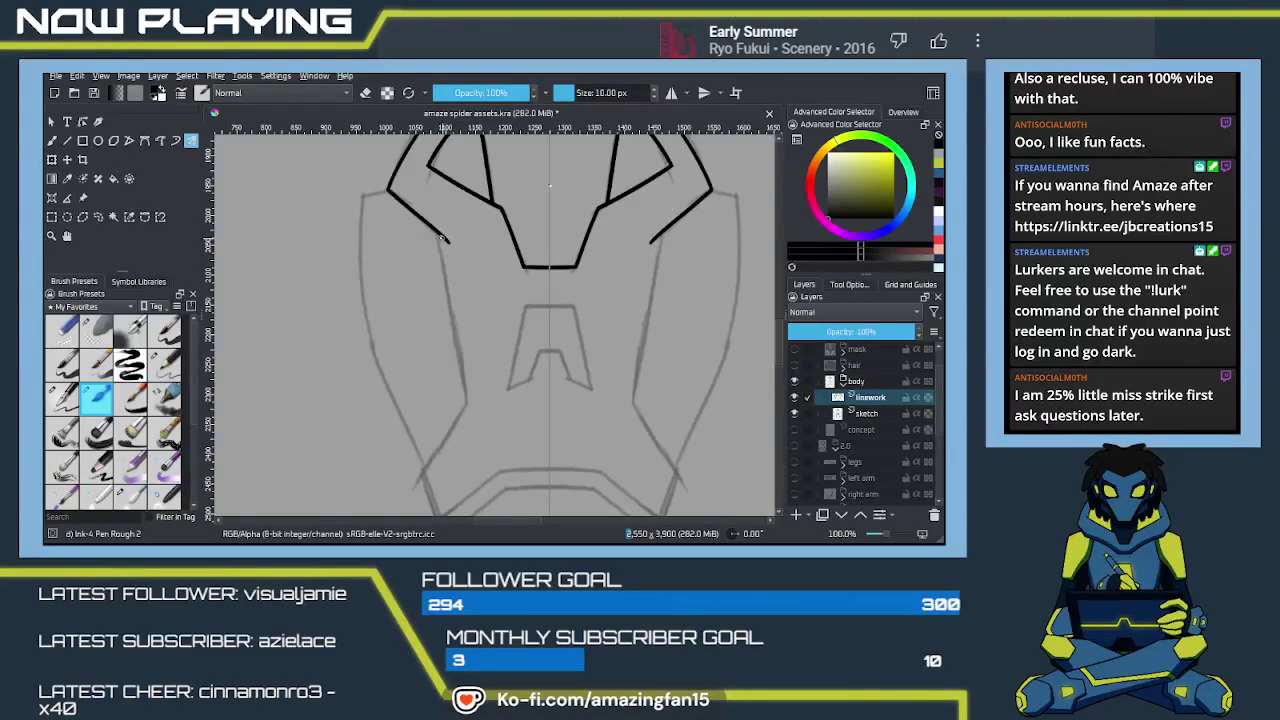
{"action": "left_click_drag", "start_coordinate": [442, 248], "coordinate": [482, 430]}
{"action": "key", "text": "ctrl+z"}
{"action": "left_click_drag", "start_coordinate": [438, 238], "coordinate": [467, 425]}
{"action": "key", "text": "ctrl+z"}
{"action": "left_click_drag", "start_coordinate": [440, 244], "coordinate": [466, 434]}
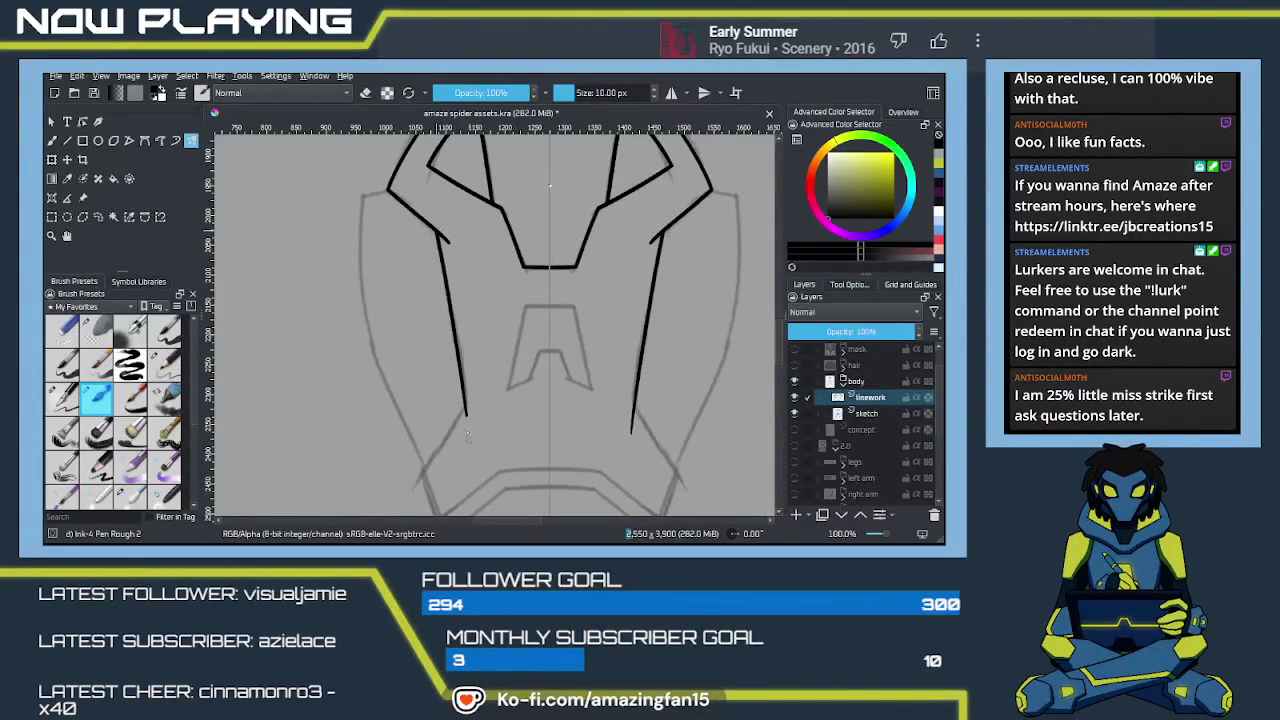
{"action": "key", "text": "ctrl+z"}
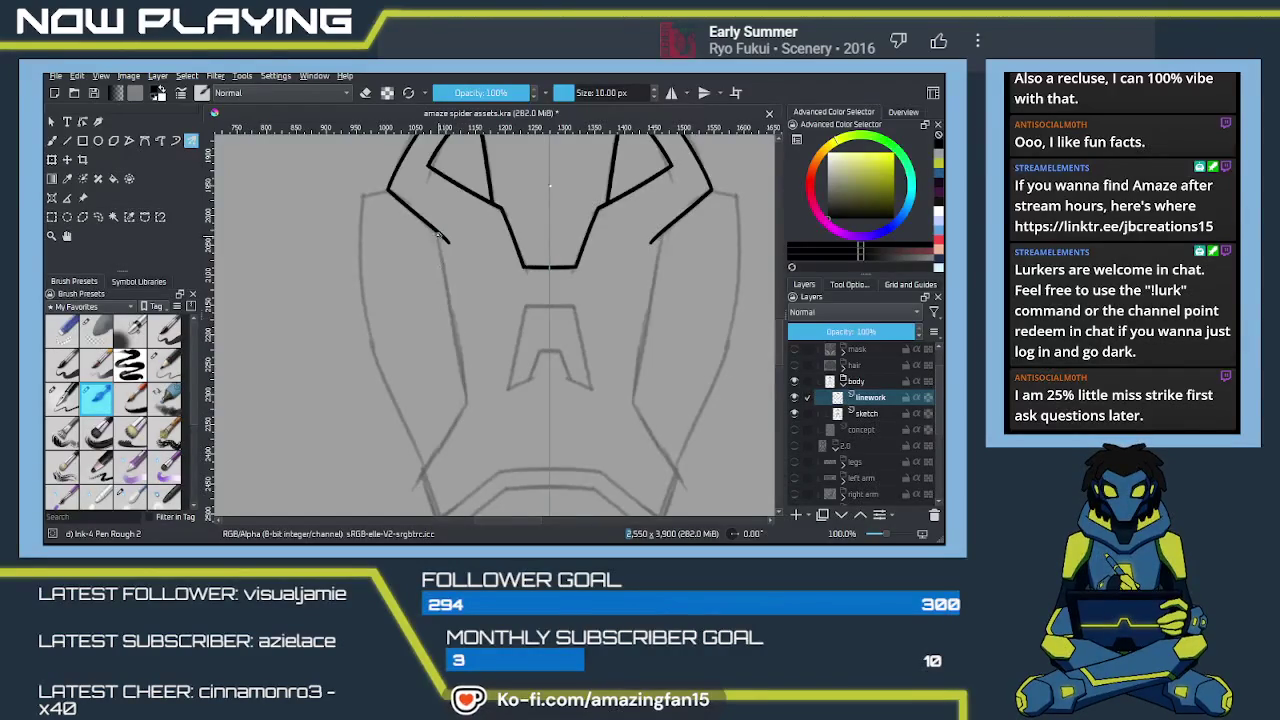
{"action": "left_click_drag", "start_coordinate": [440, 256], "coordinate": [468, 412]}
{"action": "key", "text": "ctrl+z"}
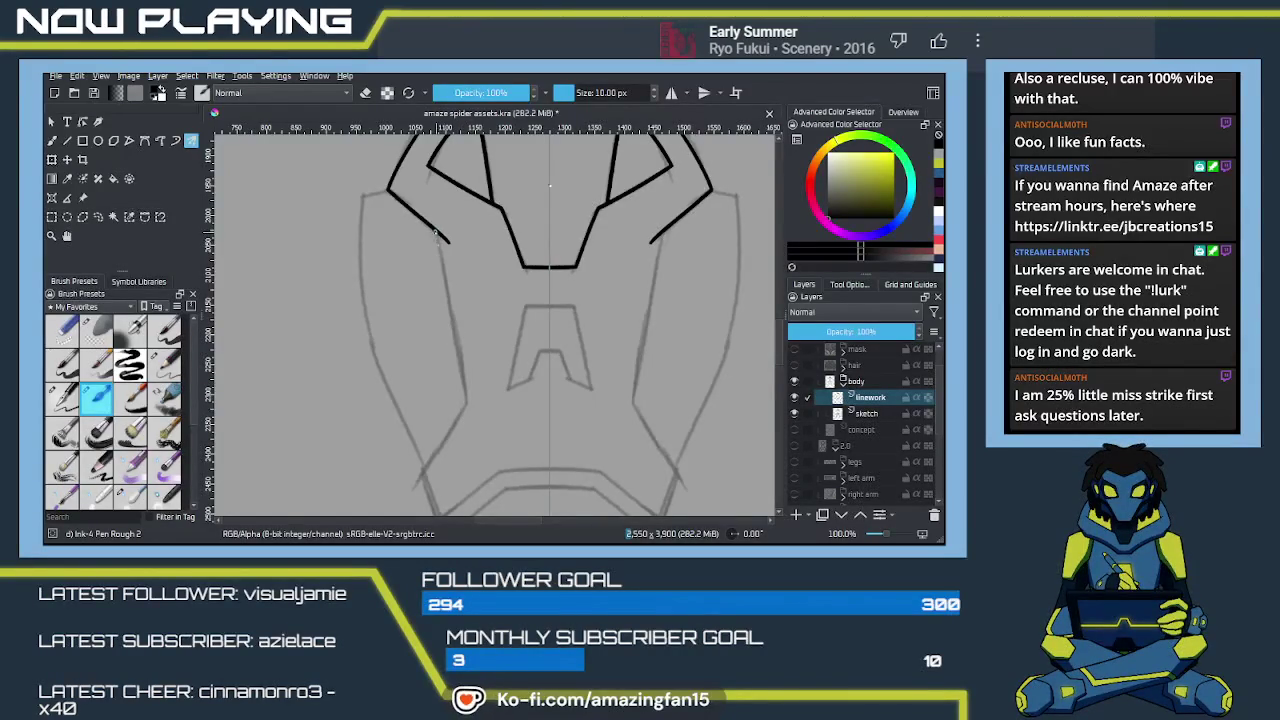
{"action": "left_click_drag", "start_coordinate": [438, 240], "coordinate": [467, 422]}
Step: Settle on long mirrored lines running down both sides of the torso
{"action": "key", "text": "ctrl+z"}
{"action": "left_click_drag", "start_coordinate": [440, 250], "coordinate": [469, 427]}
{"action": "key", "text": "ctrl+z"}
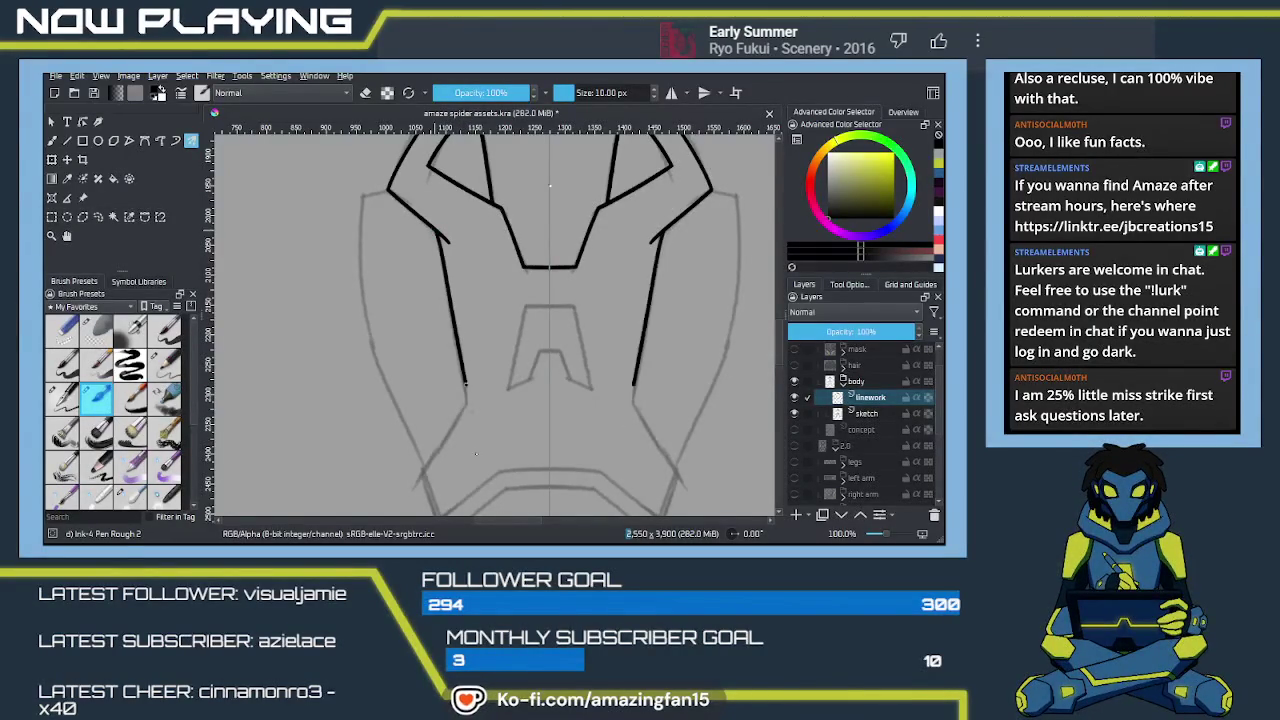
{"action": "left_click_drag", "start_coordinate": [436, 235], "coordinate": [471, 442]}
{"action": "key", "text": "ctrl+z"}
{"action": "left_click_drag", "start_coordinate": [436, 231], "coordinate": [469, 424]}
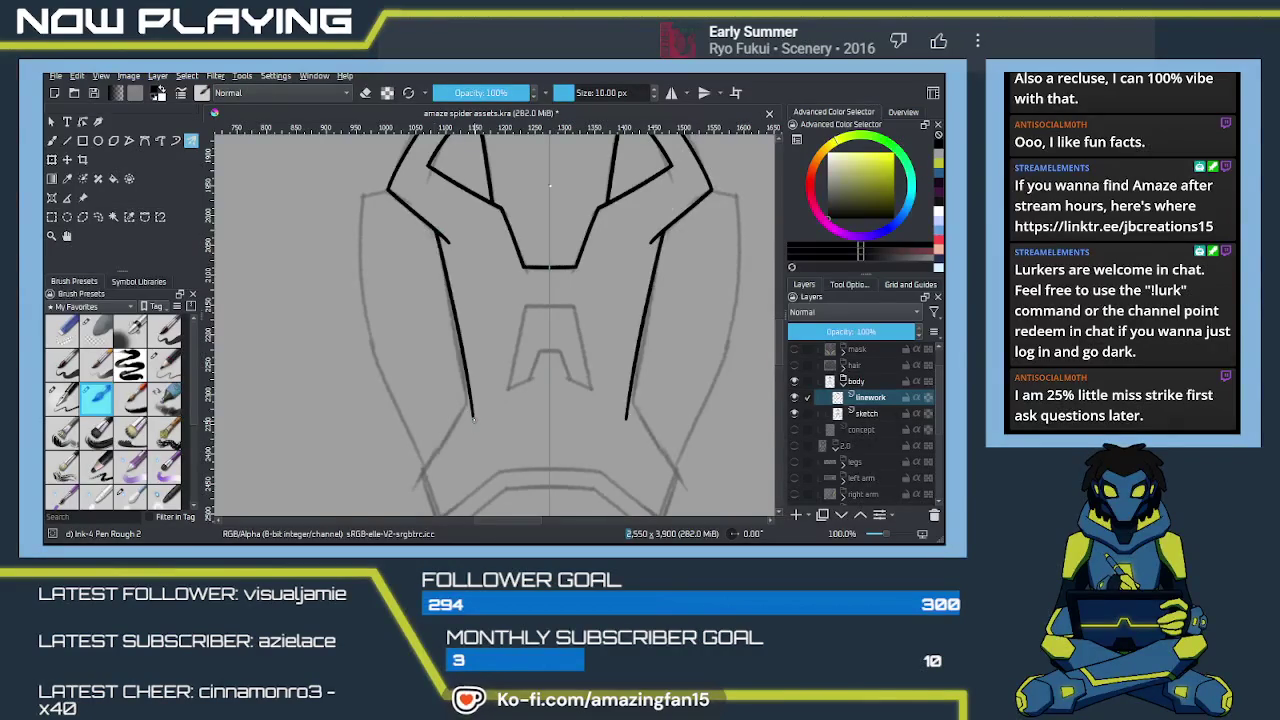
{"action": "key", "text": "ctrl+z"}
{"action": "left_click_drag", "start_coordinate": [436, 231], "coordinate": [470, 424]}
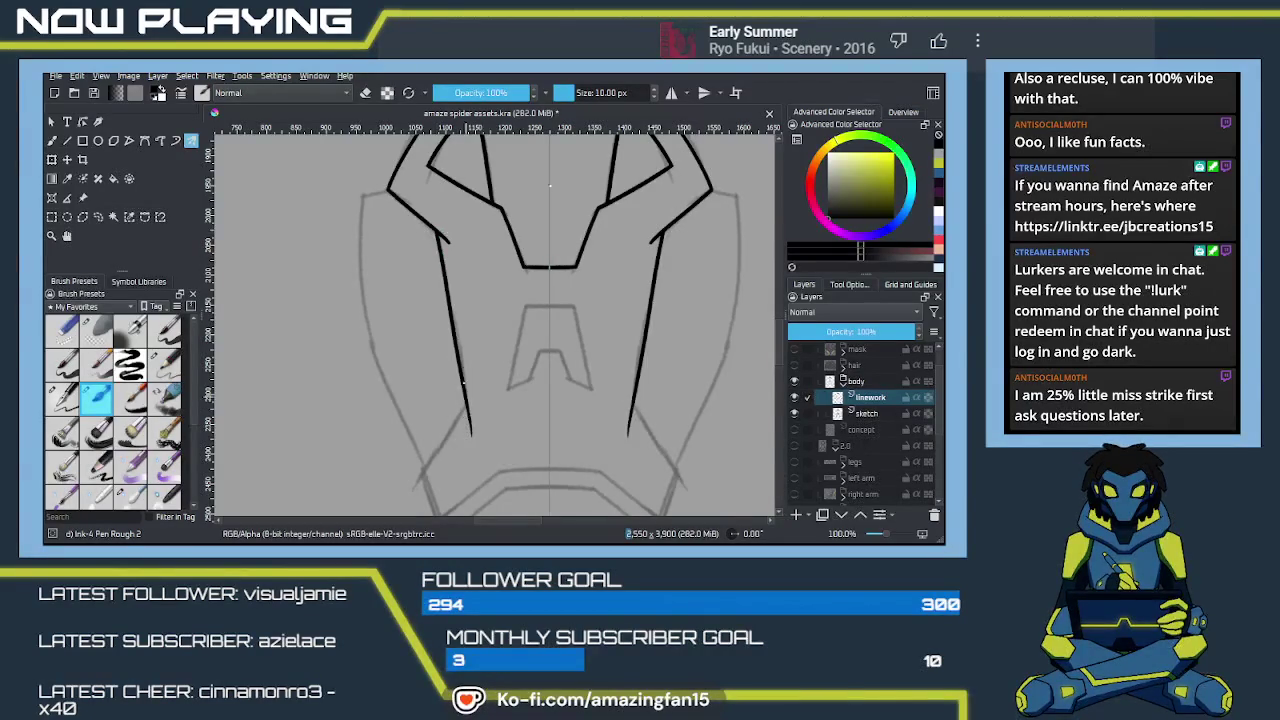
{"action": "key", "text": "ctrl+z"}
{"action": "left_click_drag", "start_coordinate": [436, 232], "coordinate": [463, 396]}
{"action": "key", "text": "ctrl+z"}
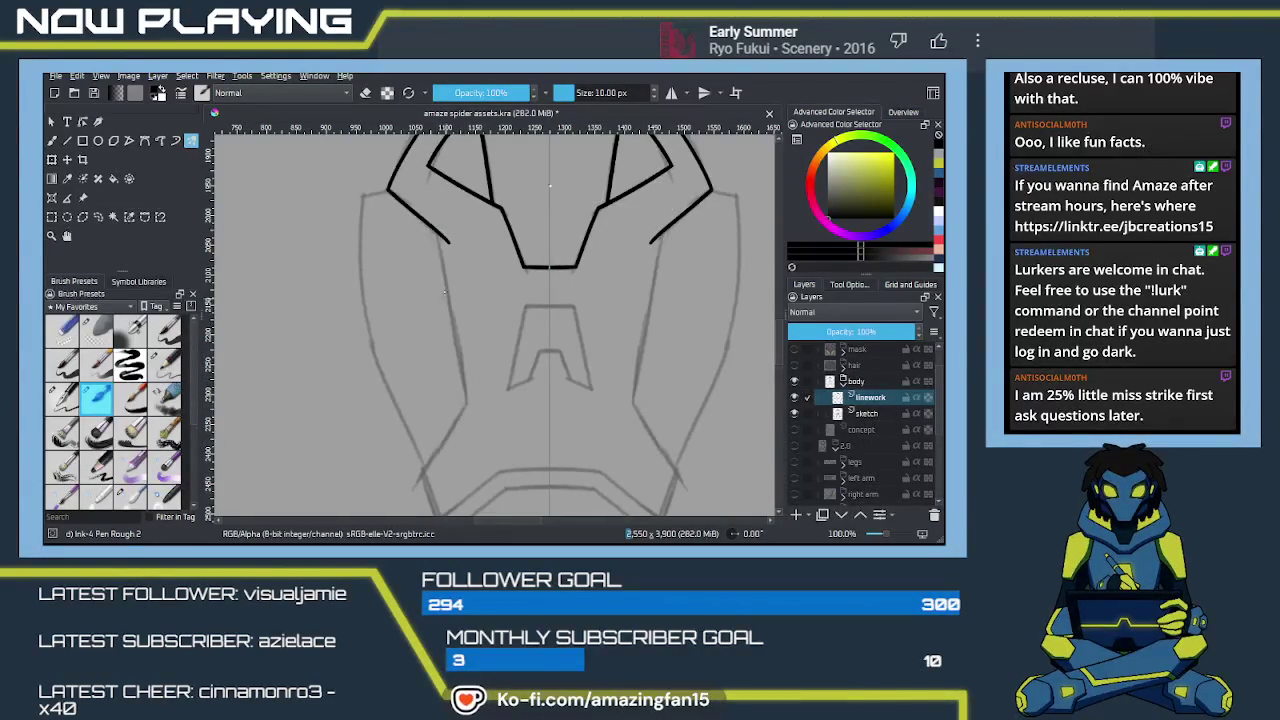
{"action": "left_click_drag", "start_coordinate": [437, 237], "coordinate": [471, 437]}
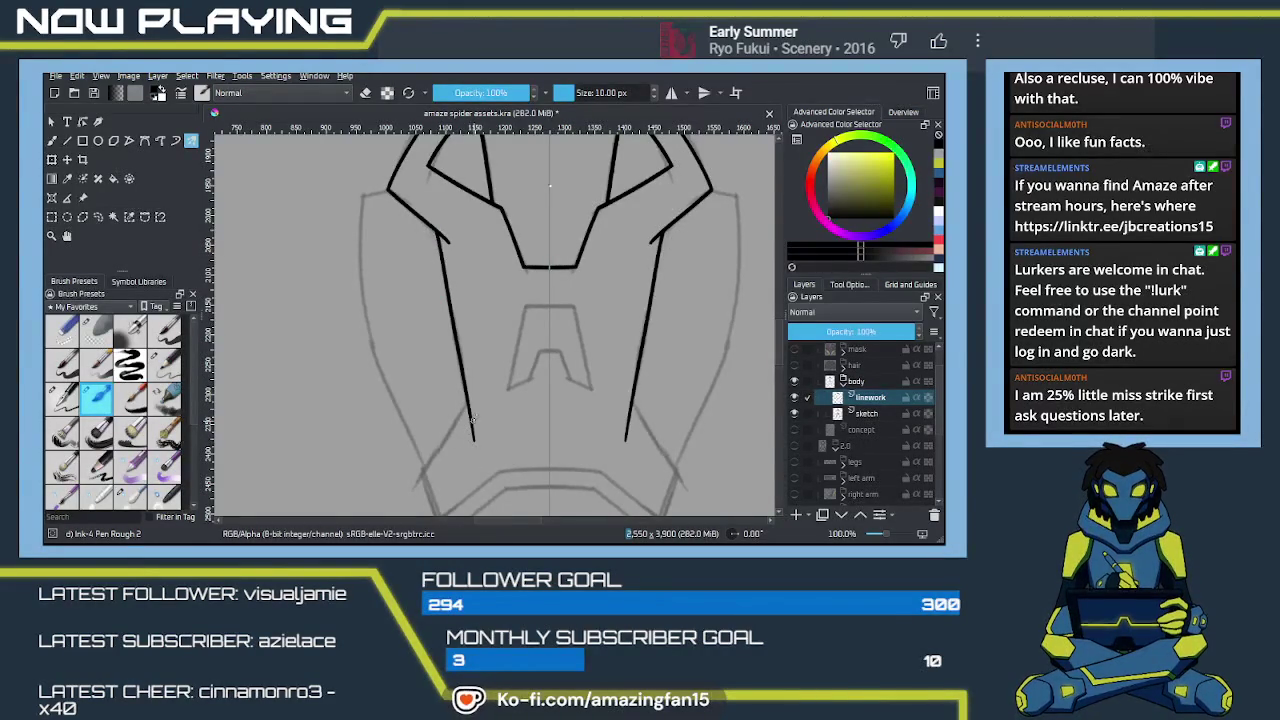
Step: Add mirrored lower segments angling outward toward the waist band
{"action": "mouse_move", "coordinate": [510, 387]}
{"action": "left_mouse_down"}
{"action": "mouse_move", "coordinate": [532, 307]}
{"action": "mouse_move", "coordinate": [437, 396]}
{"action": "left_mouse_up"}
{"action": "key", "text": "ctrl+z"}
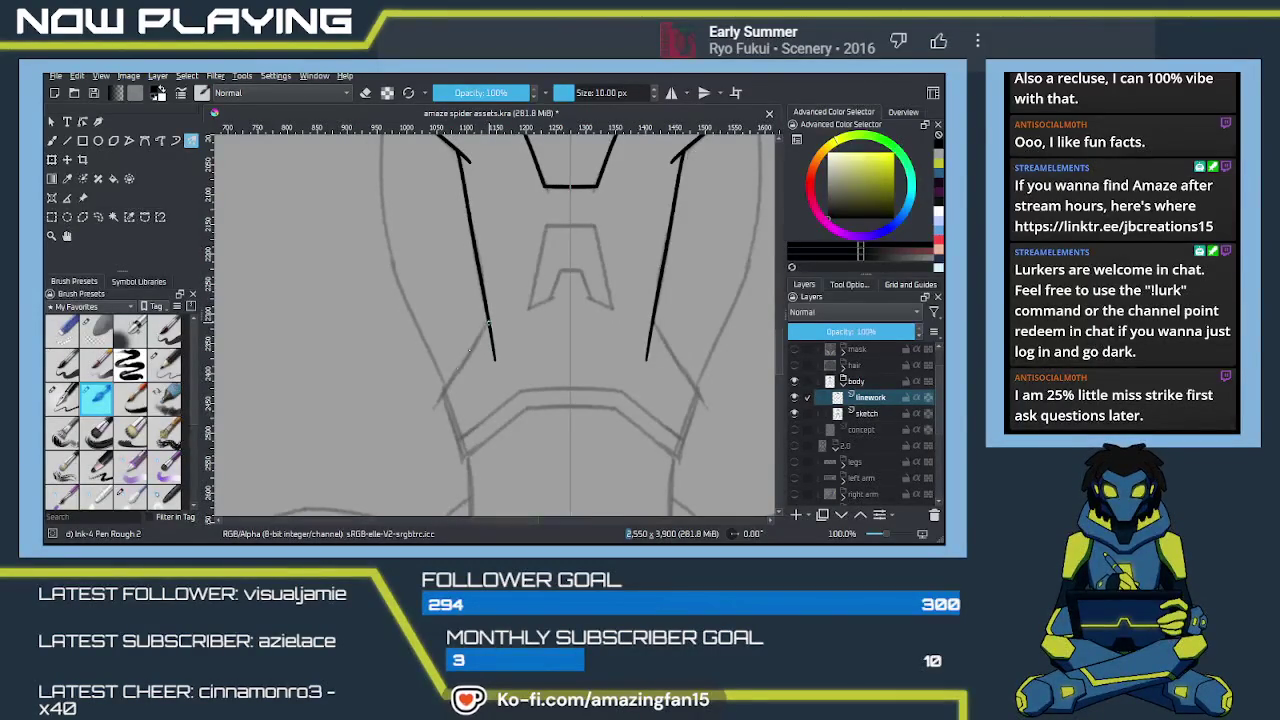
{"action": "mouse_move", "coordinate": [490, 322]}
{"action": "left_mouse_down"}
{"action": "mouse_move", "coordinate": [421, 422]}
{"action": "mouse_move", "coordinate": [437, 339]}
{"action": "left_mouse_up"}
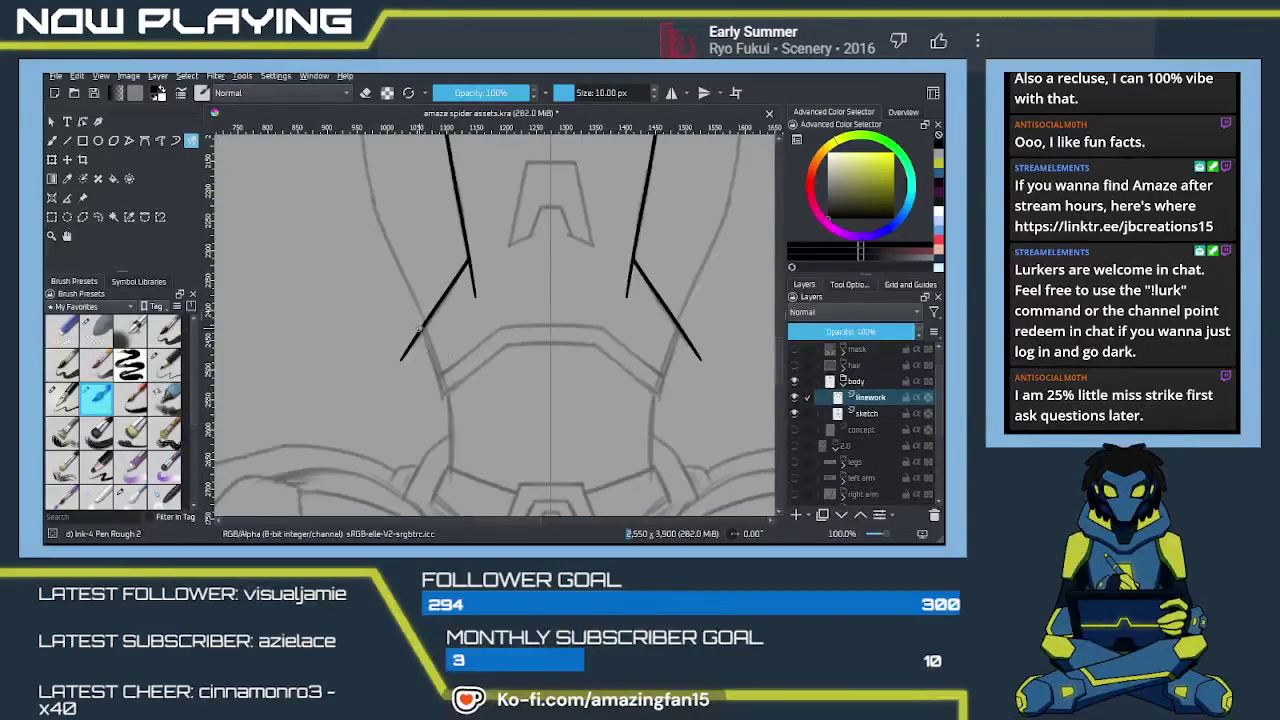
{"action": "key", "text": "ctrl+z"}
{"action": "left_click_drag", "start_coordinate": [425, 330], "coordinate": [447, 400]}
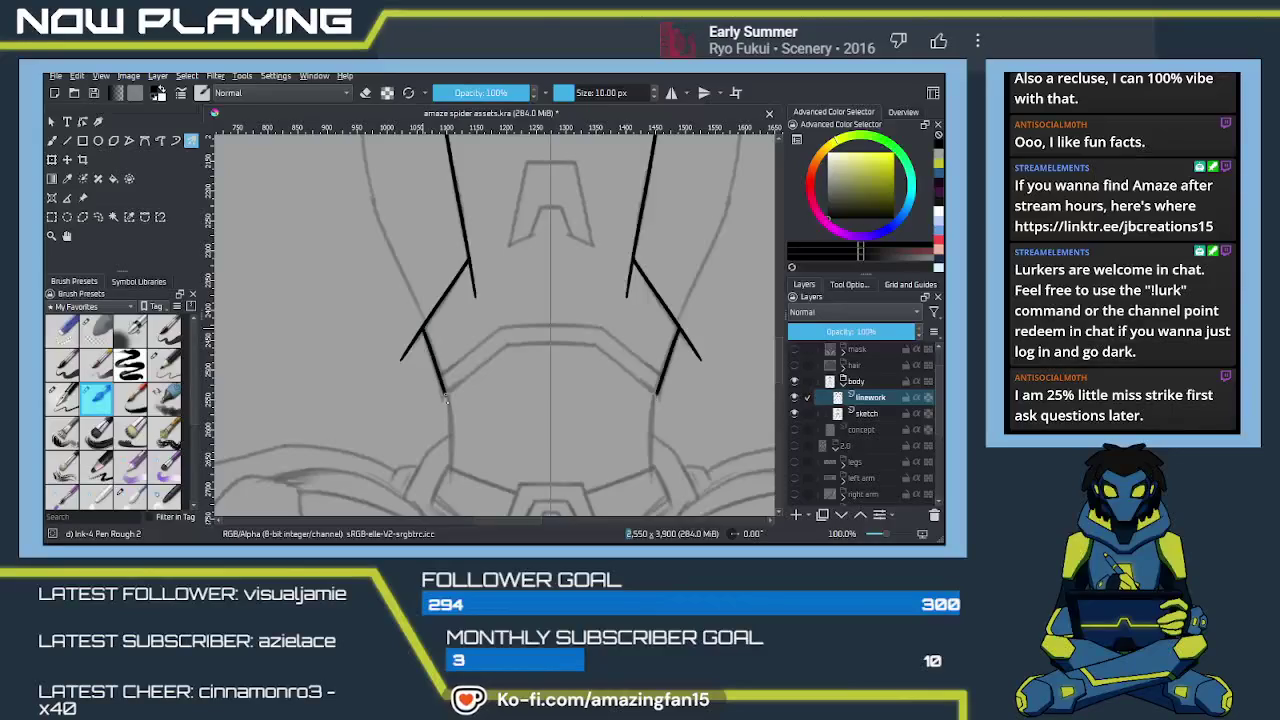
Step: Zoom to 200% and erase the short tail below the line corner
{"action": "scroll", "coordinate": [464, 355], "scroll_direction": "up", "scroll_amount": 2}
{"action": "scroll", "coordinate": [463, 385], "scroll_direction": "up", "scroll_amount": 2}
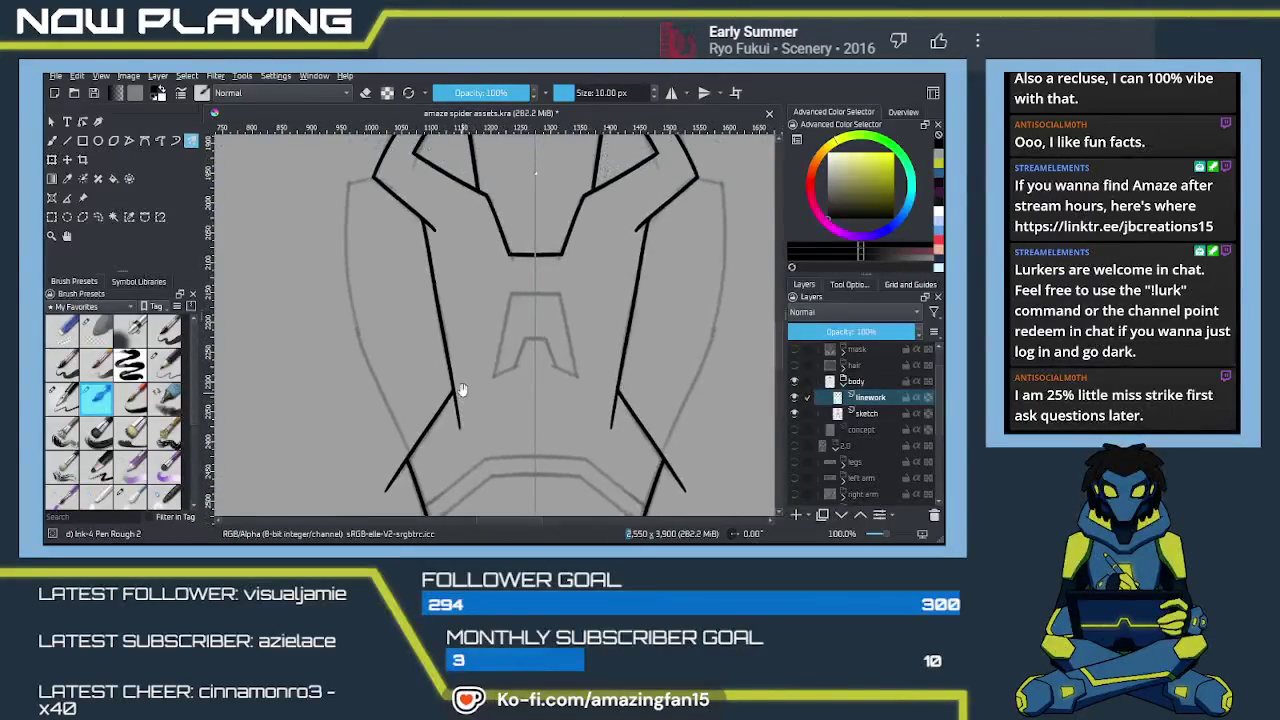
{"action": "scroll", "coordinate": [458, 395], "scroll_direction": "up", "scroll_amount": 2}
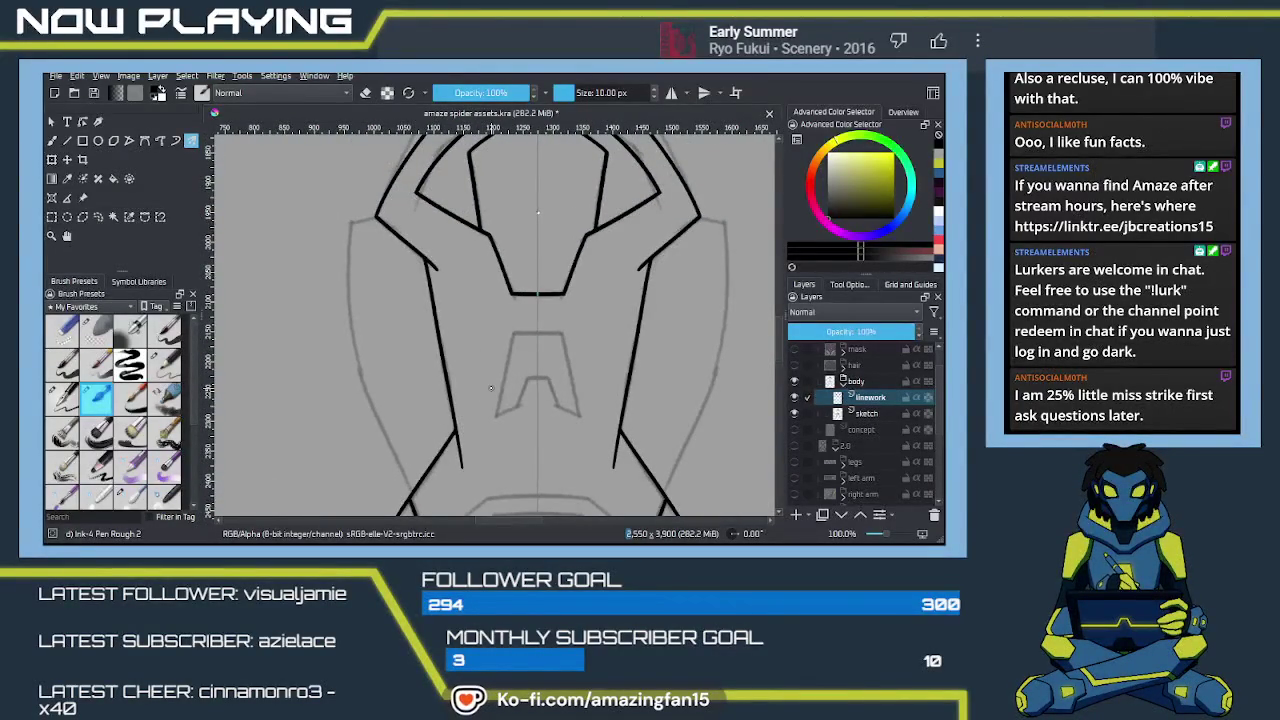
{"action": "key", "text": "plus"}
{"action": "key", "text": "plus"}
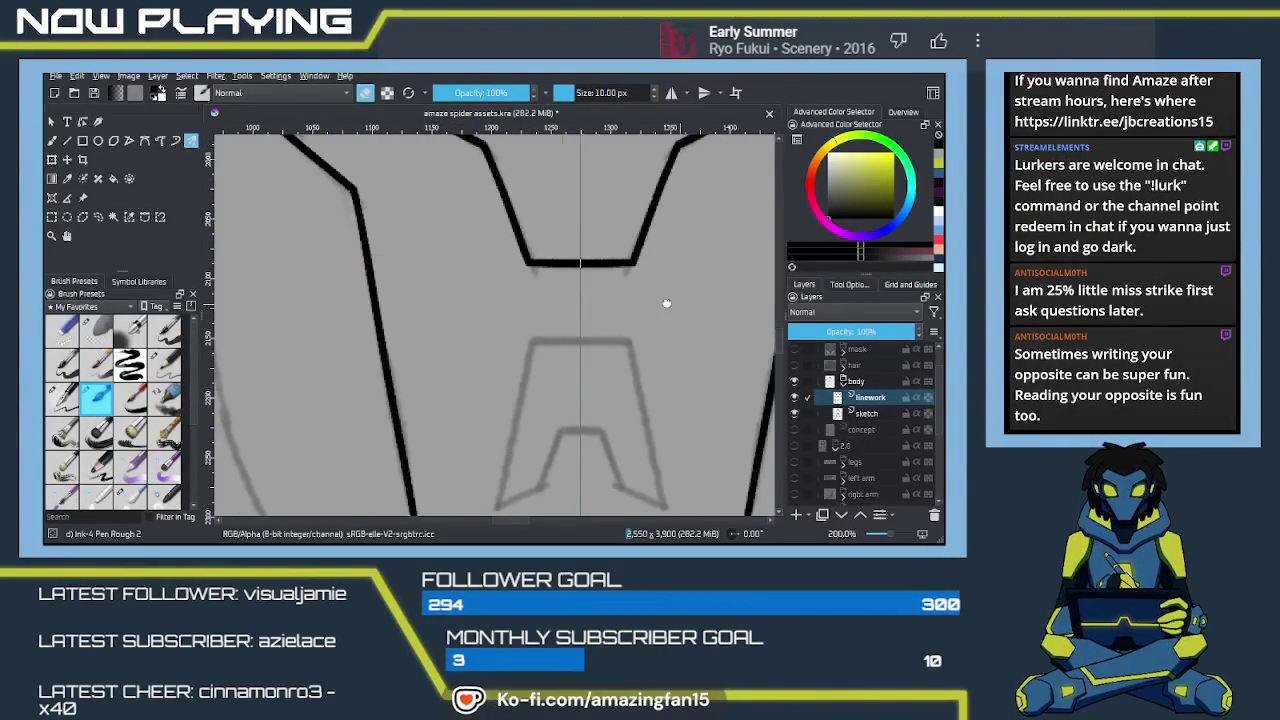
{"action": "mouse_move", "coordinate": [368, 258]}
{"action": "left_mouse_down"}
{"action": "mouse_move", "coordinate": [480, 349]}
{"action": "mouse_move", "coordinate": [526, 220]}
{"action": "left_mouse_up"}
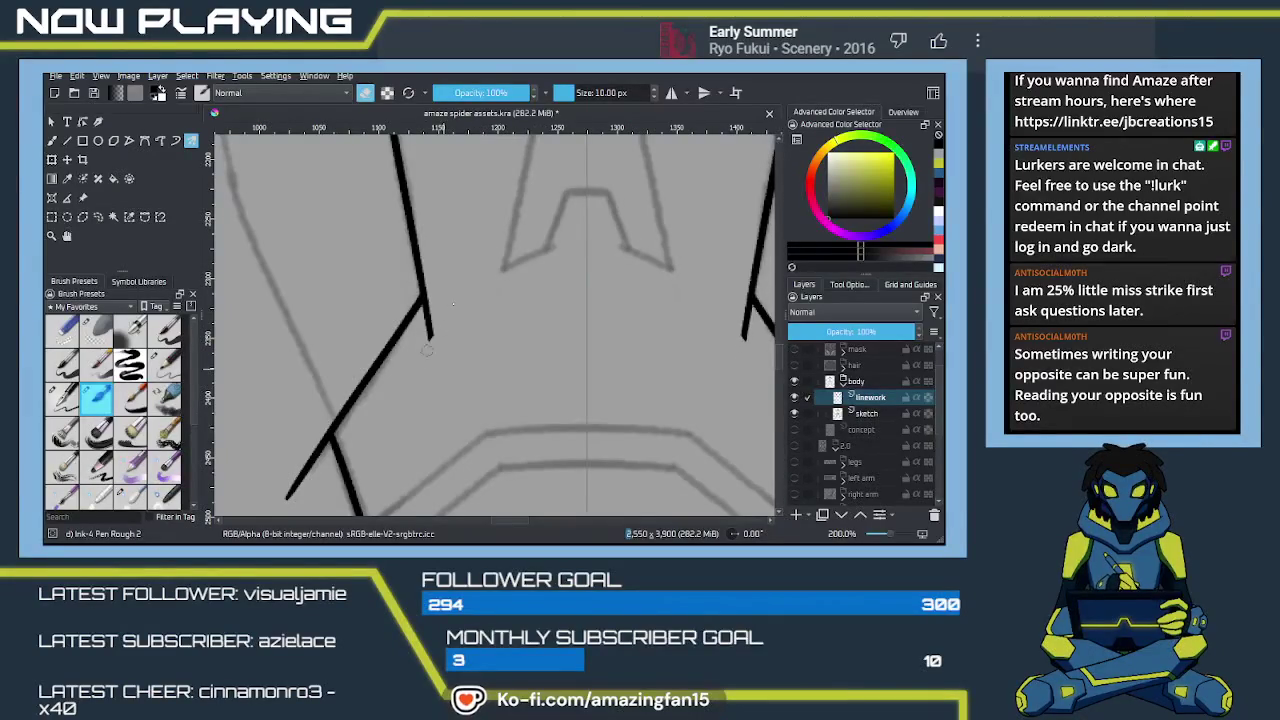
{"action": "left_click_drag", "start_coordinate": [430, 345], "coordinate": [422, 318]}
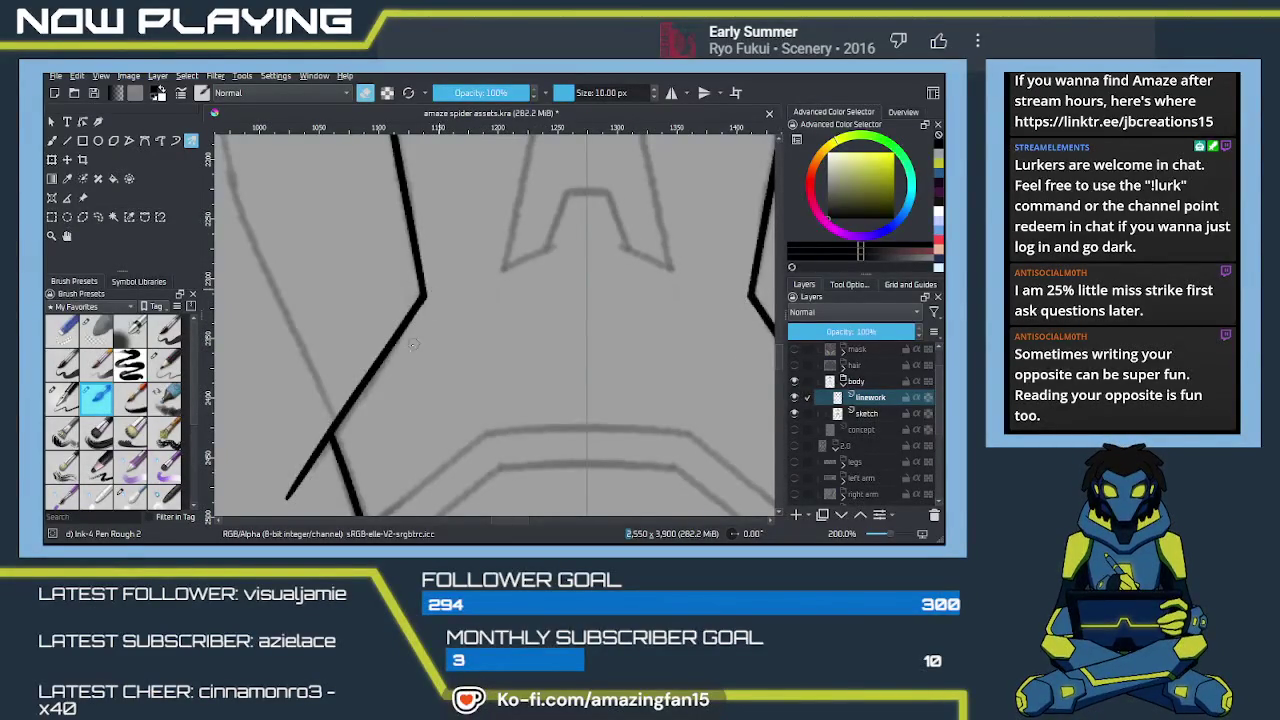
{"action": "left_click_drag", "start_coordinate": [462, 400], "coordinate": [450, 300]}
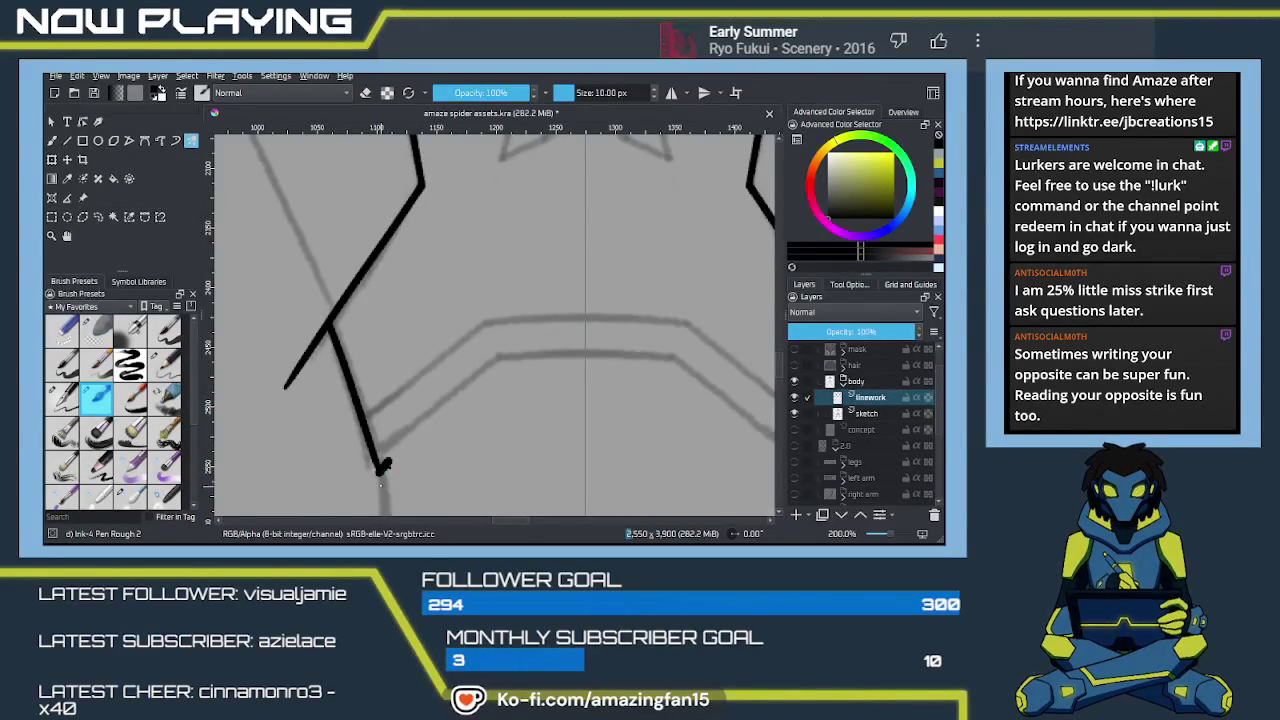
Step: Erase the blob at the stroke end and ink the waist band's upper edge across the middle
{"action": "key", "text": "e"}
{"action": "left_click_drag", "start_coordinate": [386, 466], "coordinate": [378, 466]}
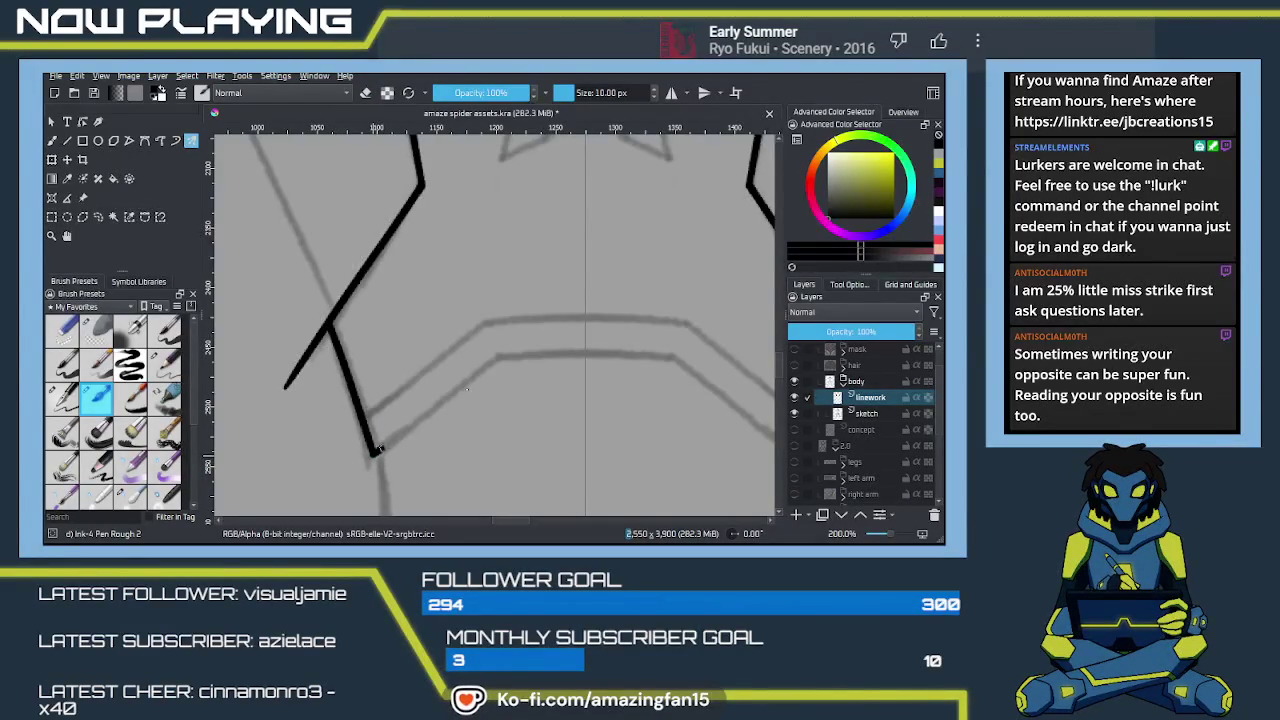
{"action": "left_click_drag", "start_coordinate": [376, 448], "coordinate": [500, 358]}
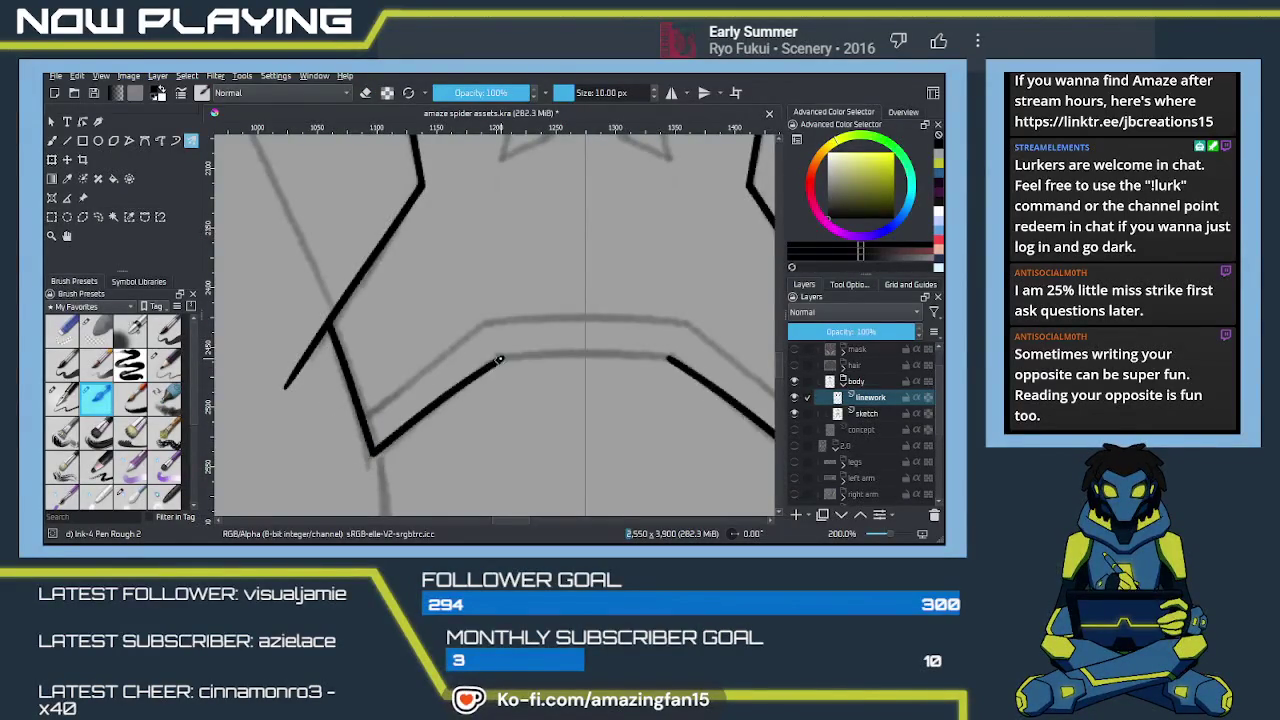
{"action": "key", "text": "ctrl+z"}
{"action": "mouse_move", "coordinate": [392, 437]}
{"action": "left_mouse_down"}
{"action": "mouse_move", "coordinate": [507, 358]}
{"action": "mouse_move", "coordinate": [588, 355]}
{"action": "left_mouse_up"}
{"action": "key", "text": "ctrl+z"}
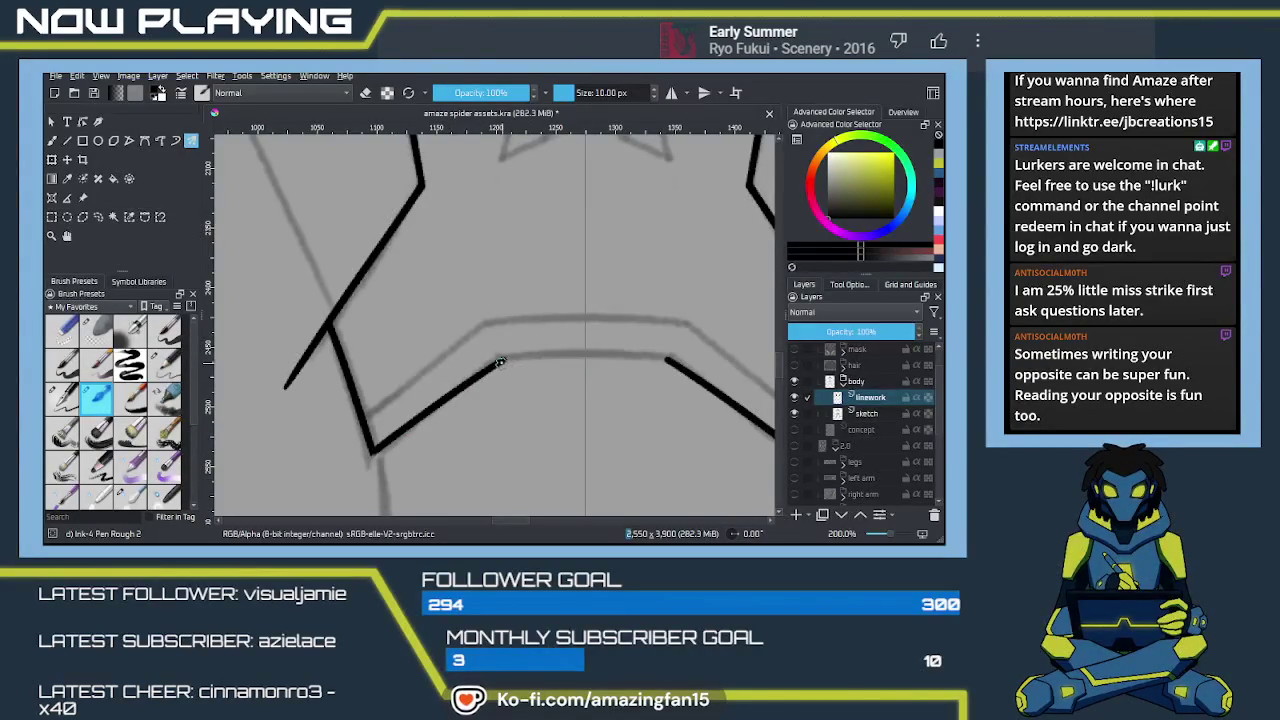
{"action": "left_click_drag", "start_coordinate": [502, 360], "coordinate": [627, 358]}
{"action": "key", "text": "ctrl+z"}
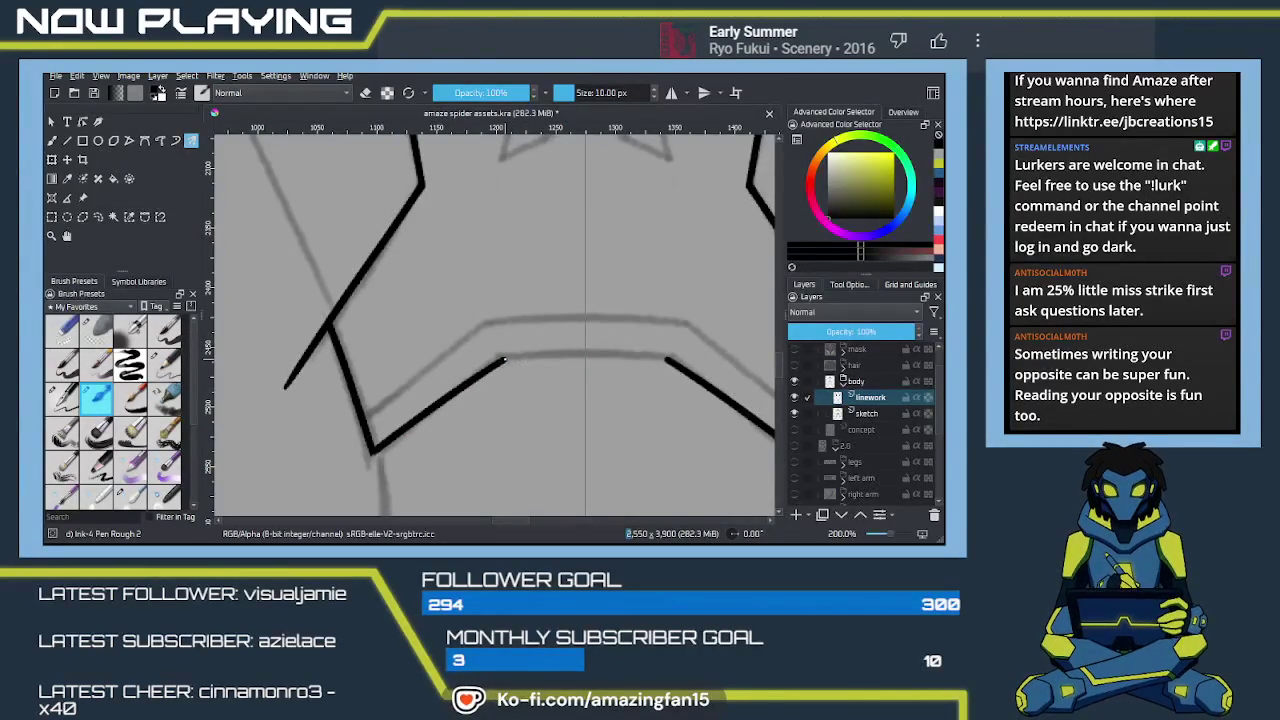
{"action": "left_click_drag", "start_coordinate": [536, 358], "coordinate": [636, 358]}
{"action": "key", "text": "ctrl+z"}
{"action": "left_click_drag", "start_coordinate": [502, 361], "coordinate": [668, 358]}
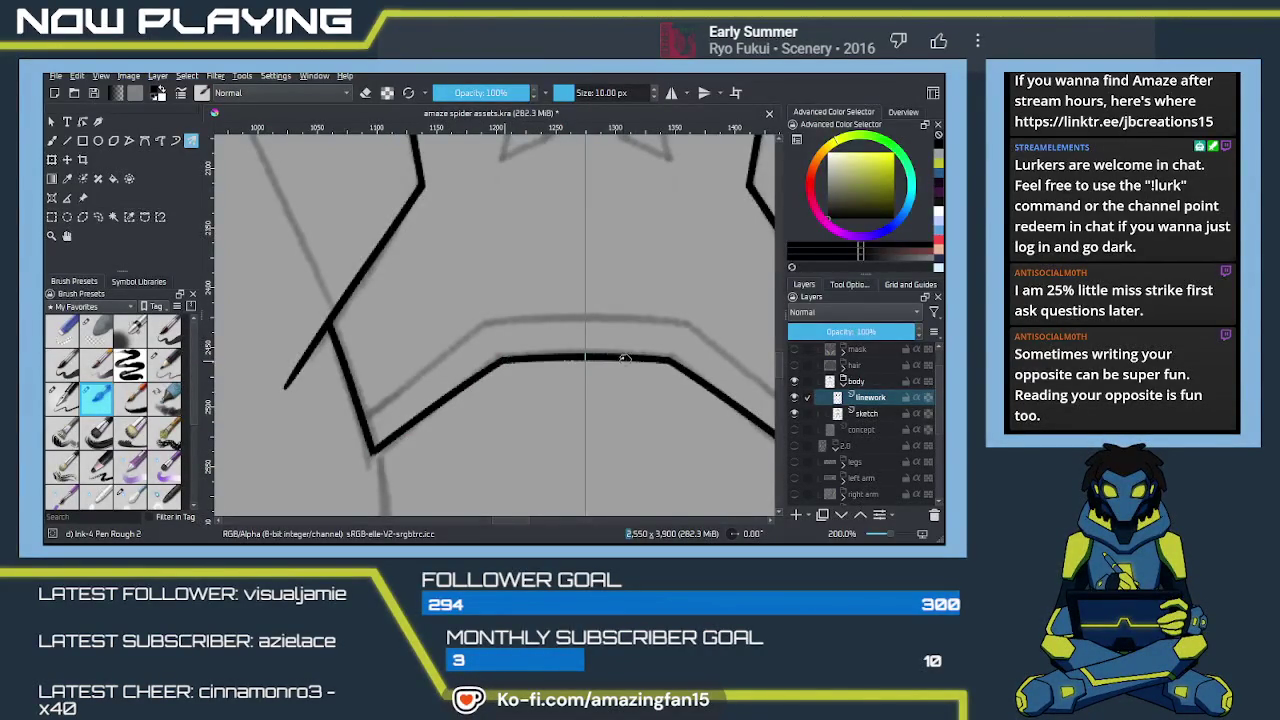
Step: Erase the overshooting tip of the left waist stroke
{"action": "left_click_drag", "start_coordinate": [385, 400], "coordinate": [421, 414]}
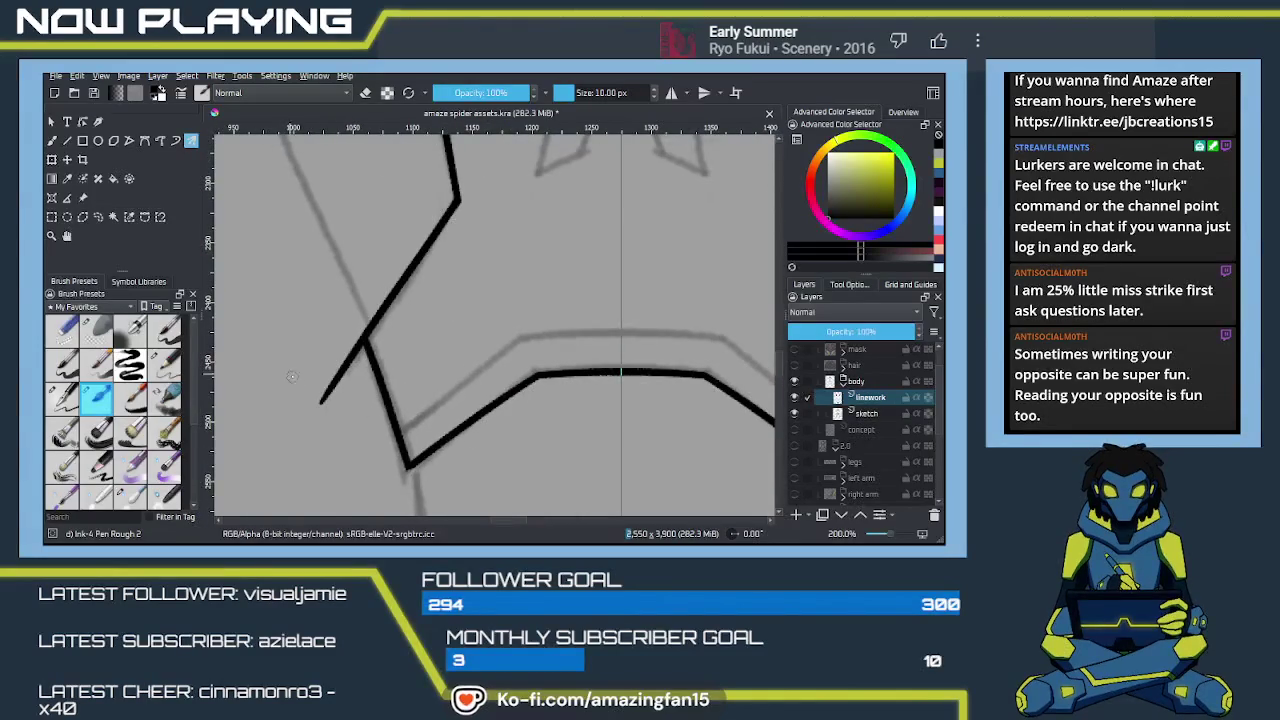
{"action": "key", "text": "e"}
{"action": "left_click_drag", "start_coordinate": [318, 402], "coordinate": [352, 342]}
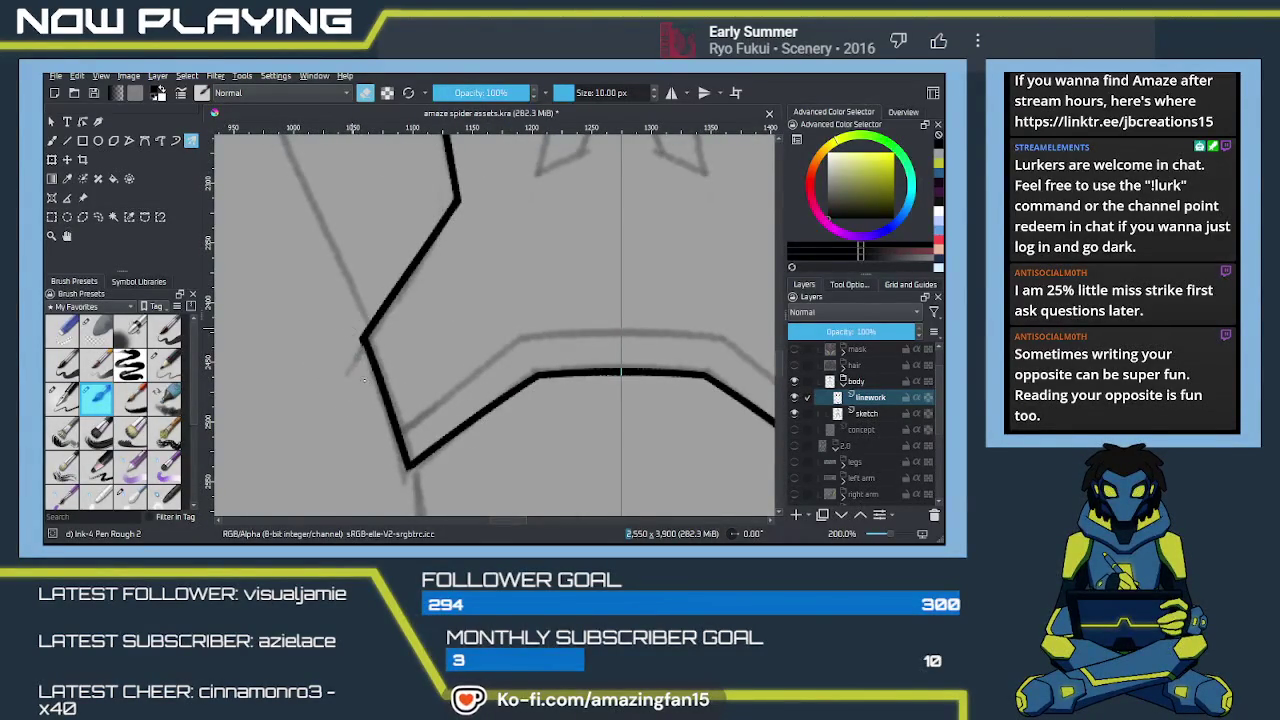
{"action": "key", "text": "e"}
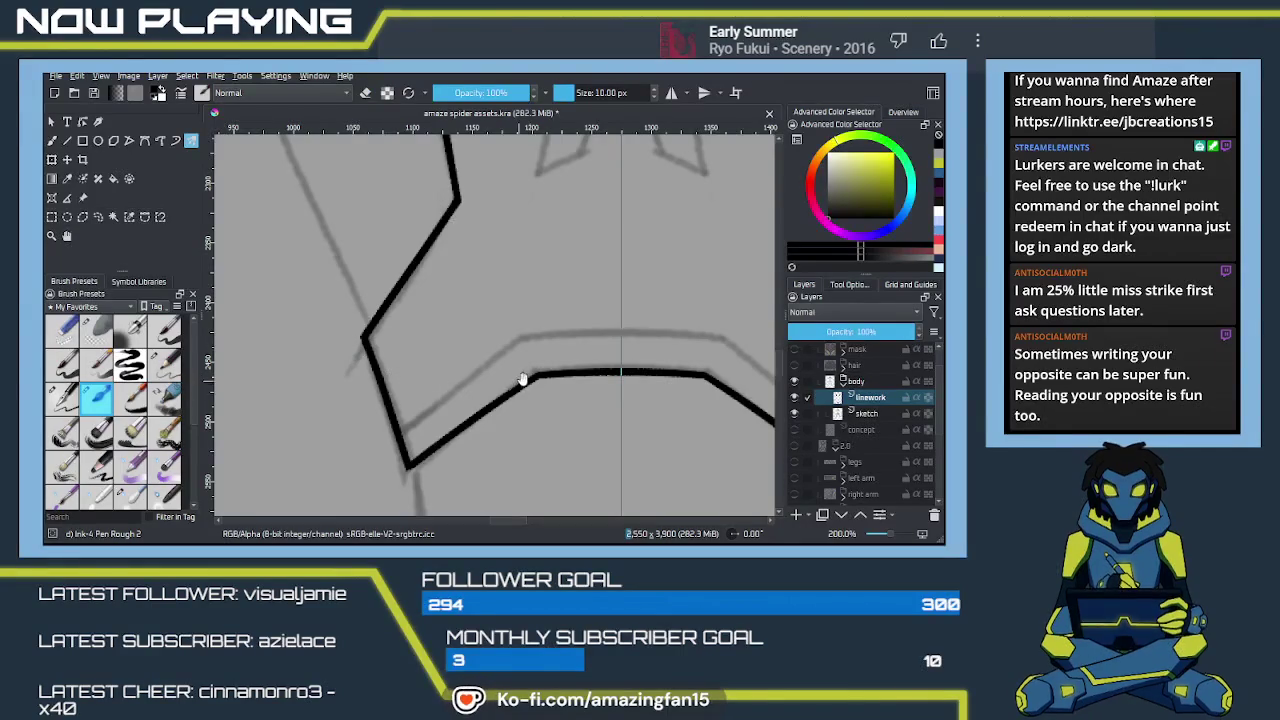
{"action": "left_click_drag", "start_coordinate": [523, 380], "coordinate": [435, 367]}
Step: Draw the mirrored inner waist line and join both halves across the middle
{"action": "left_click_drag", "start_coordinate": [309, 420], "coordinate": [420, 340]}
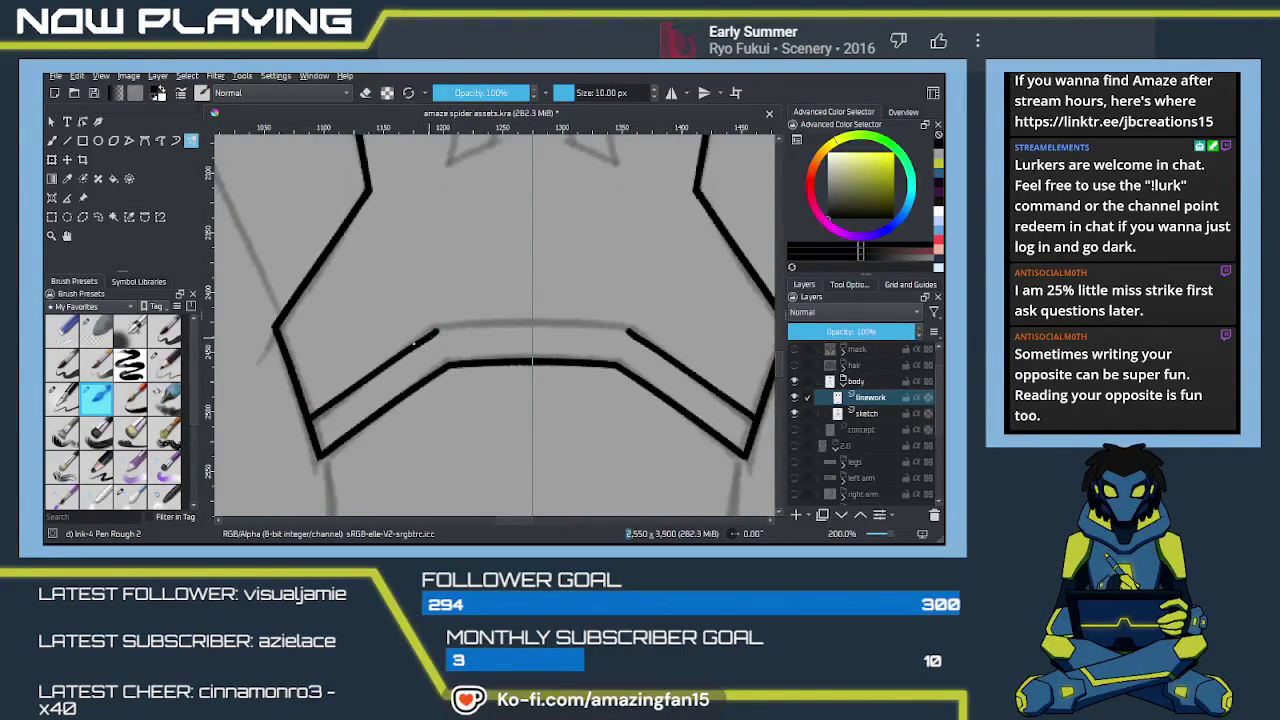
{"action": "key", "text": "ctrl+z"}
{"action": "left_click_drag", "start_coordinate": [309, 420], "coordinate": [435, 332]}
{"action": "key", "text": "ctrl+z"}
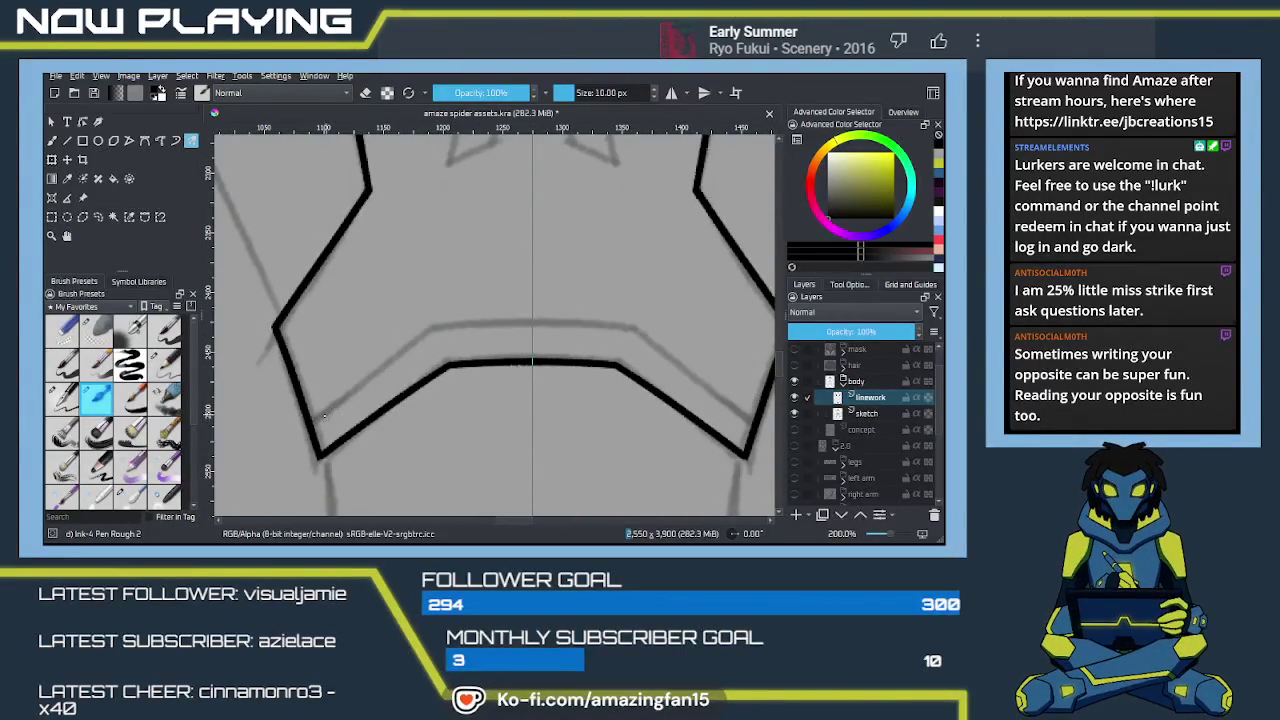
{"action": "left_click_drag", "start_coordinate": [309, 420], "coordinate": [434, 326]}
{"action": "left_click_drag", "start_coordinate": [434, 326], "coordinate": [602, 324]}
{"action": "key", "text": "ctrl+z"}
{"action": "left_click_drag", "start_coordinate": [436, 324], "coordinate": [624, 324]}
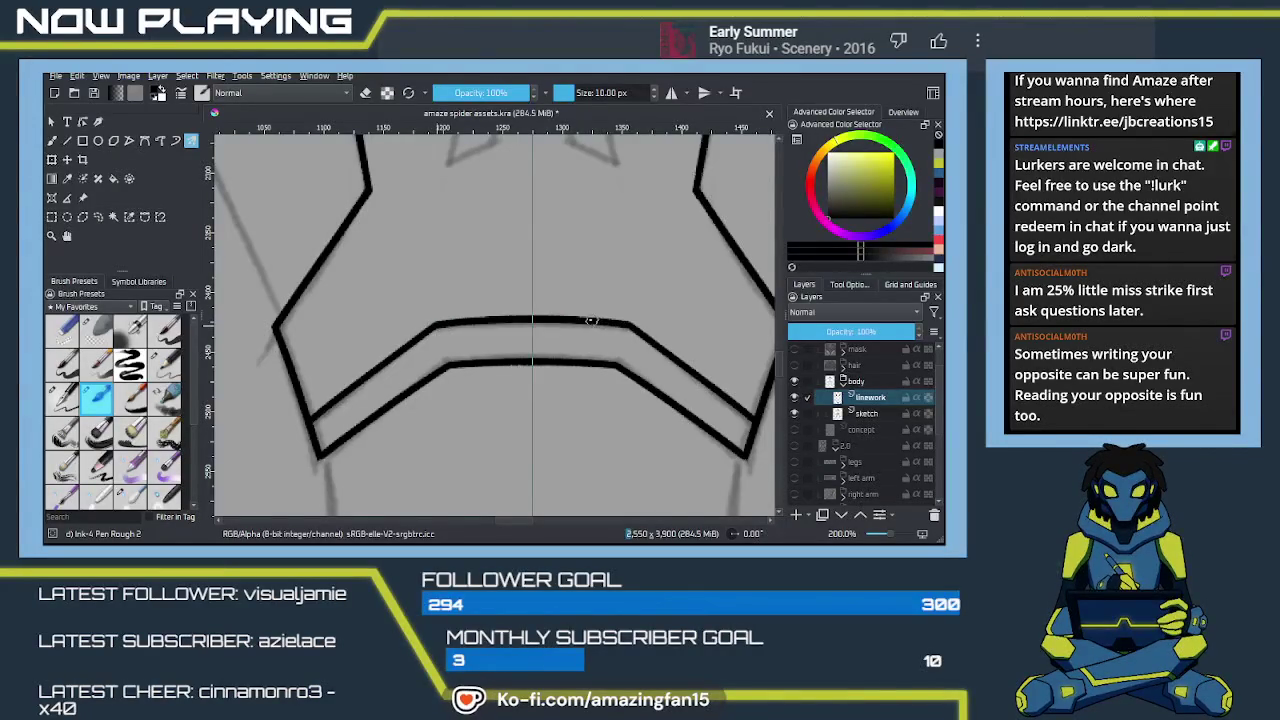
{"action": "left_click_drag", "start_coordinate": [487, 147], "coordinate": [499, 417]}
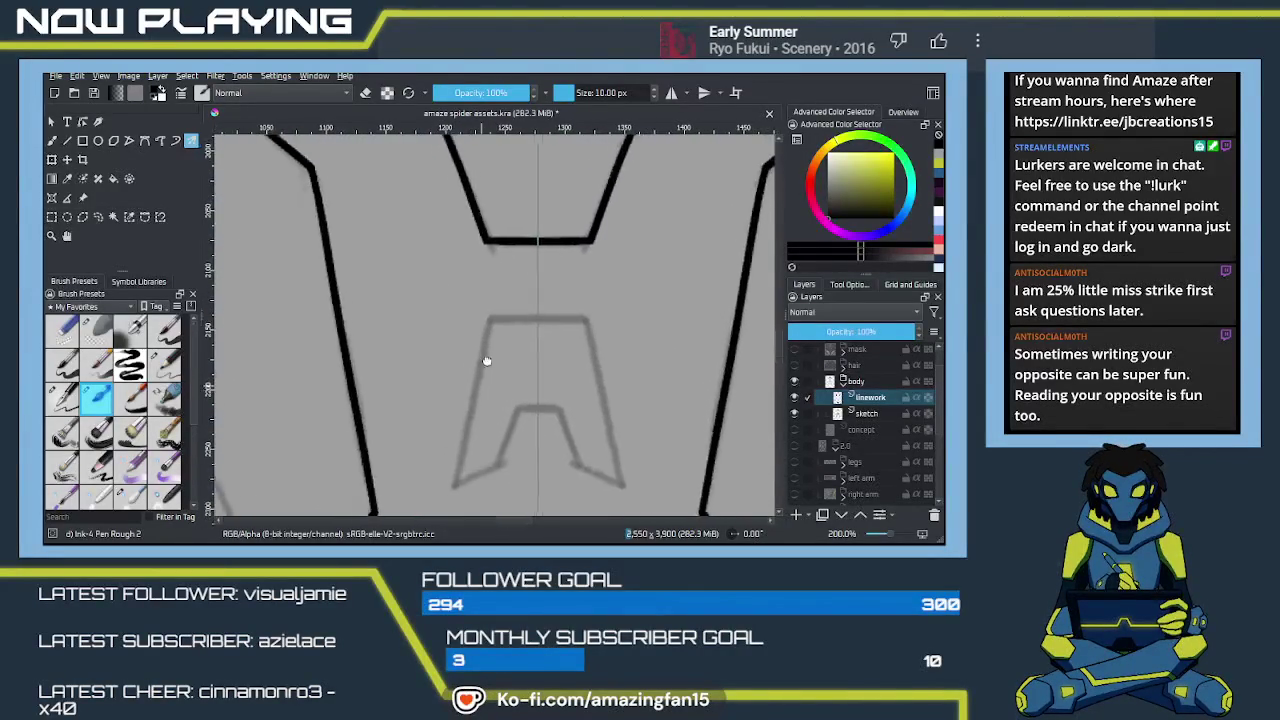
Step: Ink the emblem's top bar and the mirrored outer legs of the A
{"action": "mouse_move", "coordinate": [500, 270]}
{"action": "left_mouse_down"}
{"action": "mouse_move", "coordinate": [602, 270]}
{"action": "mouse_move", "coordinate": [638, 462]}
{"action": "left_mouse_up"}
{"action": "left_click_drag", "start_coordinate": [500, 272], "coordinate": [462, 452]}
{"action": "key", "text": "ctrl+z"}
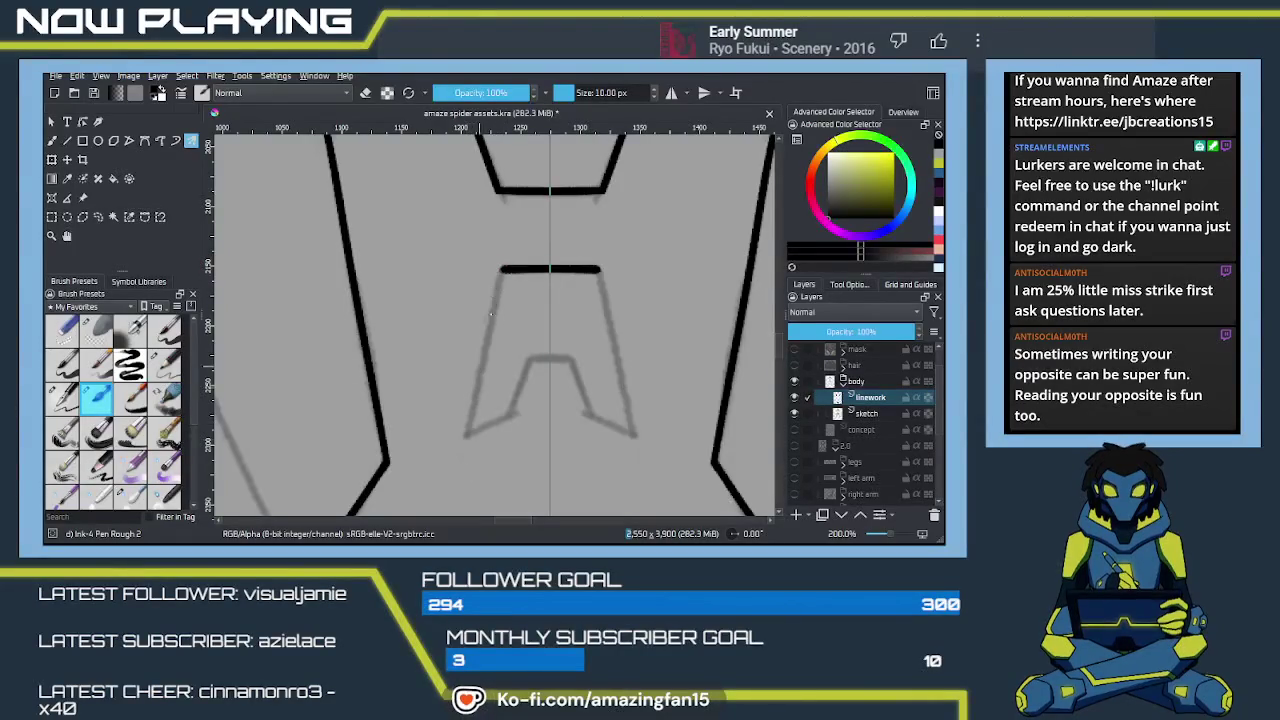
{"action": "left_click_drag", "start_coordinate": [502, 270], "coordinate": [455, 446]}
{"action": "key", "text": "ctrl+z"}
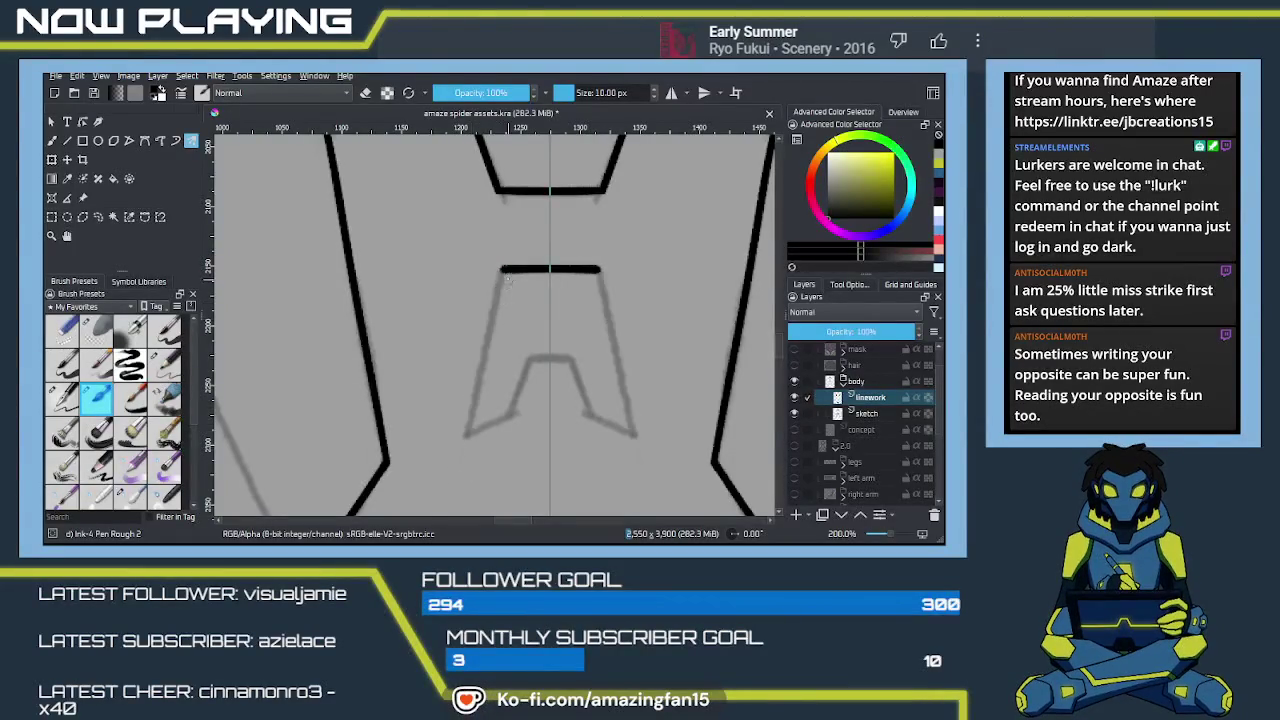
{"action": "left_click_drag", "start_coordinate": [502, 270], "coordinate": [455, 462]}
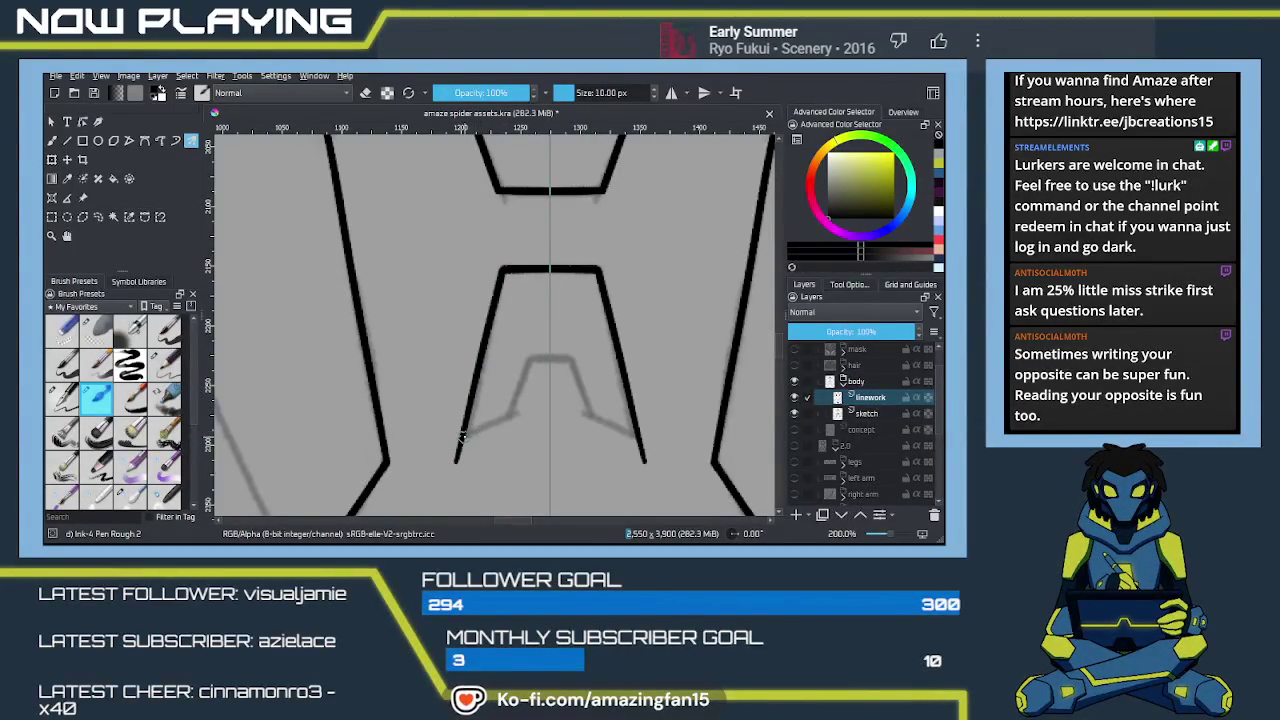
Step: Ink the smaller inner A with its legs and closed top
{"action": "mouse_move", "coordinate": [461, 438]}
{"action": "left_mouse_down"}
{"action": "mouse_move", "coordinate": [507, 416]}
{"action": "mouse_move", "coordinate": [527, 364]}
{"action": "left_mouse_up"}
{"action": "key", "text": "ctrl+z"}
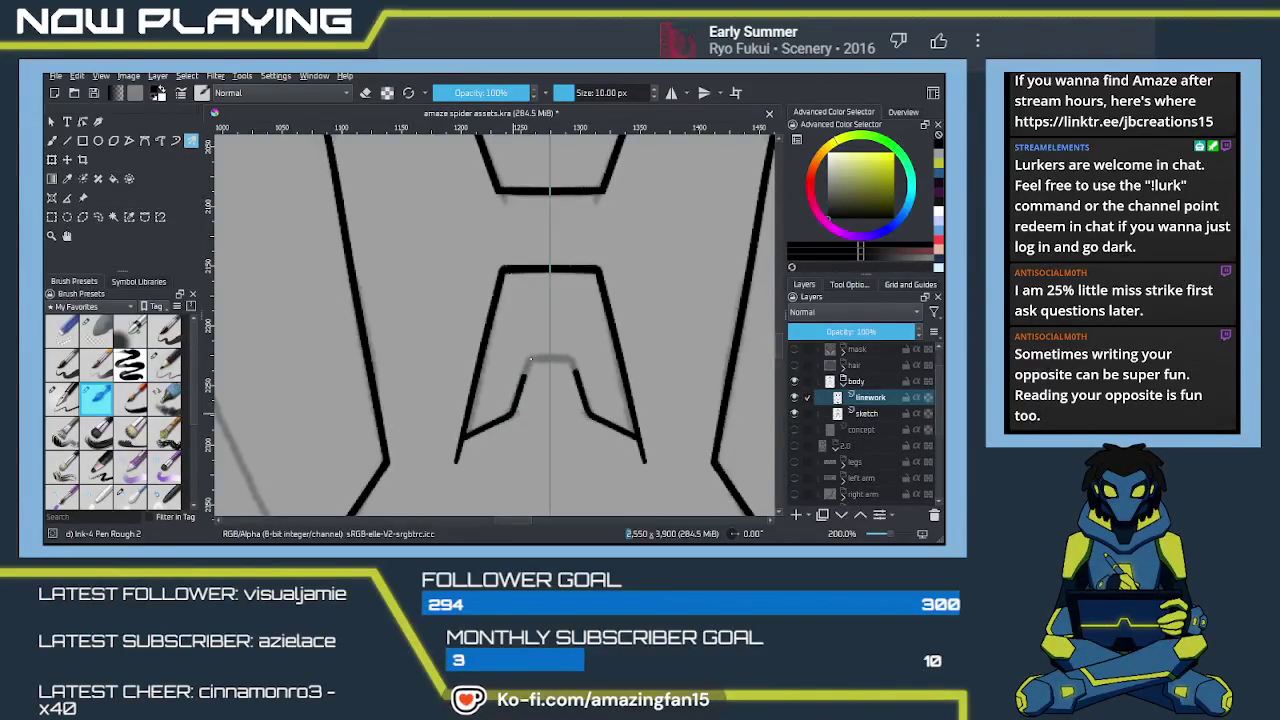
{"action": "mouse_move", "coordinate": [511, 415]}
{"action": "left_mouse_down"}
{"action": "mouse_move", "coordinate": [530, 361]}
{"action": "mouse_move", "coordinate": [511, 414]}
{"action": "left_mouse_up"}
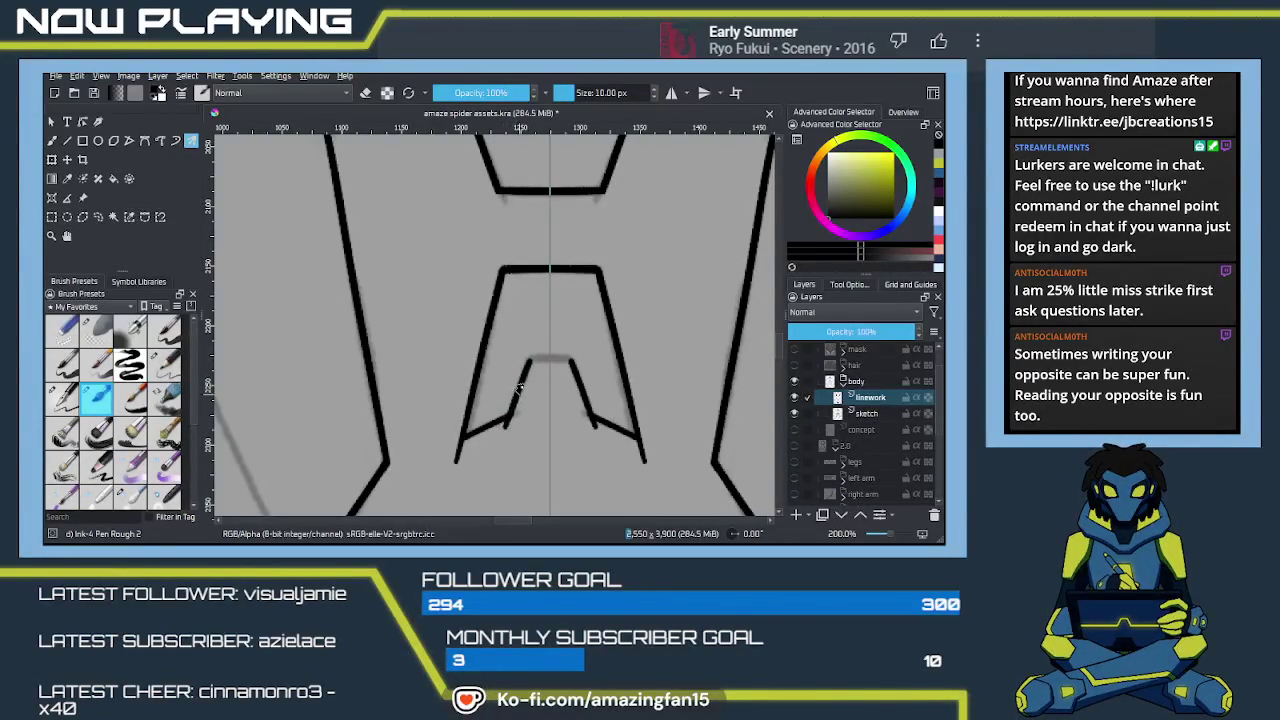
{"action": "key", "text": "ctrl+z"}
{"action": "key", "text": "ctrl+z"}
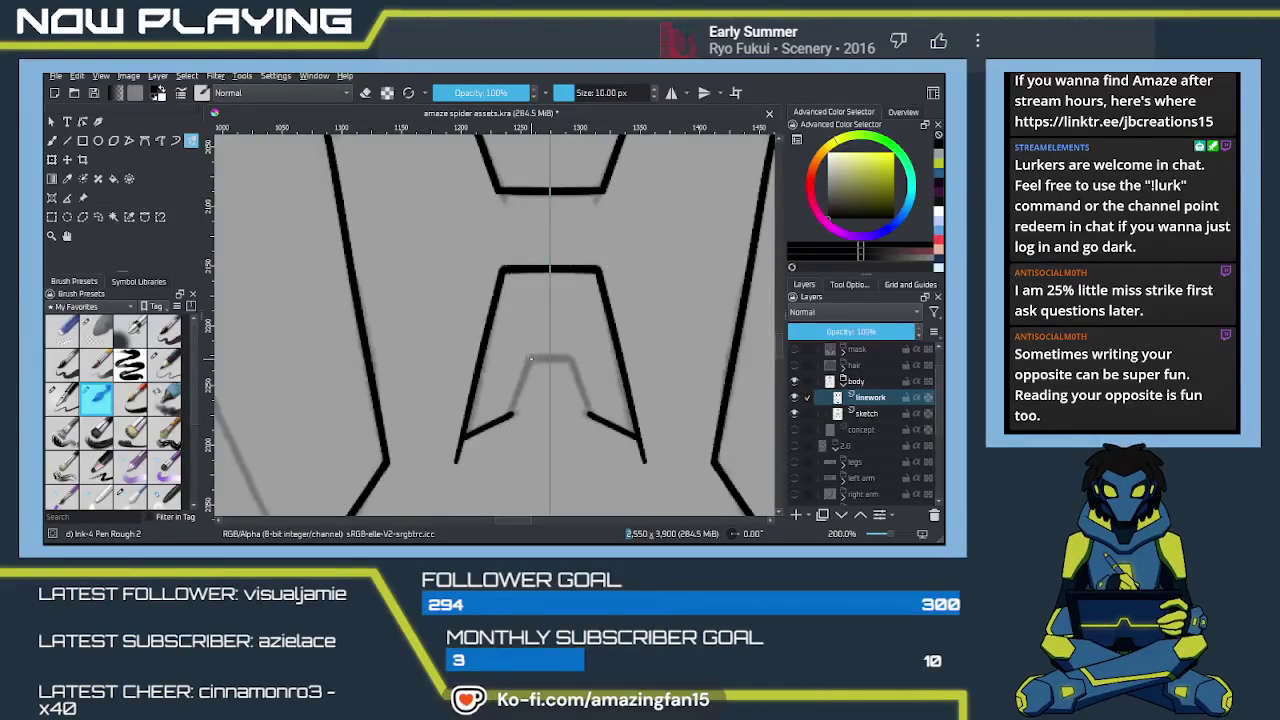
{"action": "left_click_drag", "start_coordinate": [531, 360], "coordinate": [500, 455]}
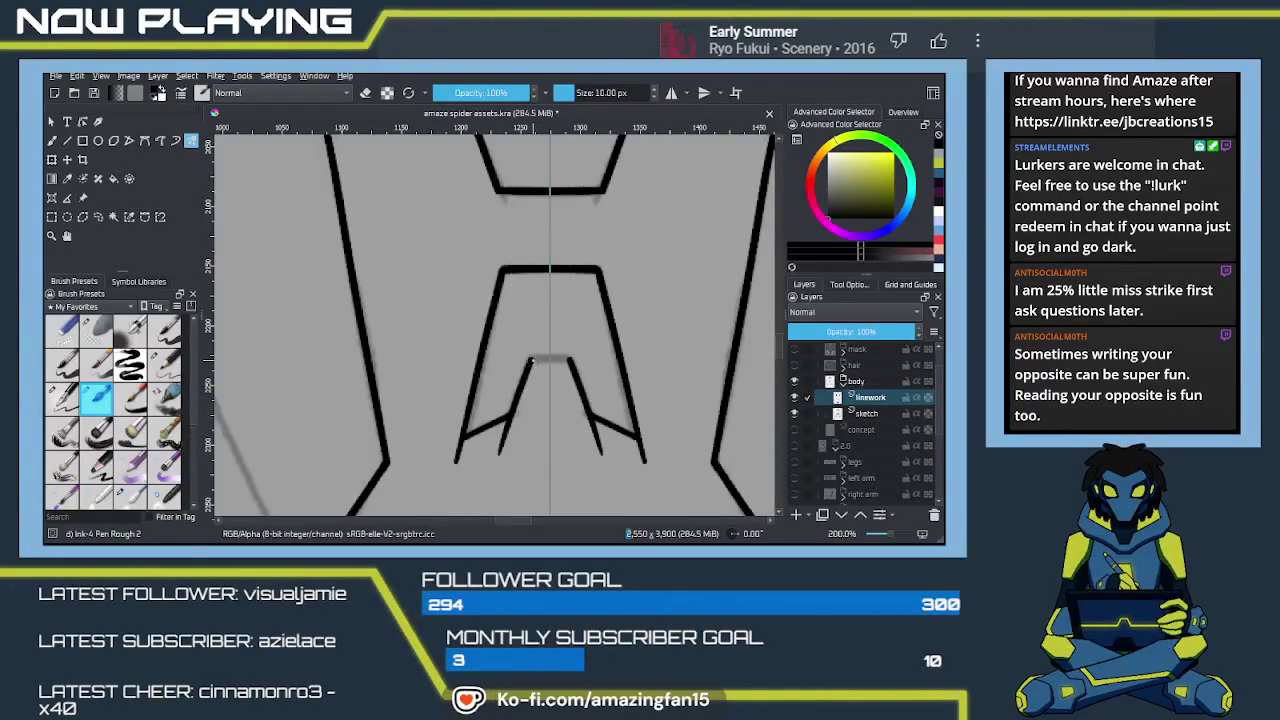
{"action": "left_click_drag", "start_coordinate": [531, 361], "coordinate": [569, 362]}
{"action": "key", "text": "ctrl+z"}
Step: Erase the lower tips of the inner A legs
{"action": "key", "text": "e"}
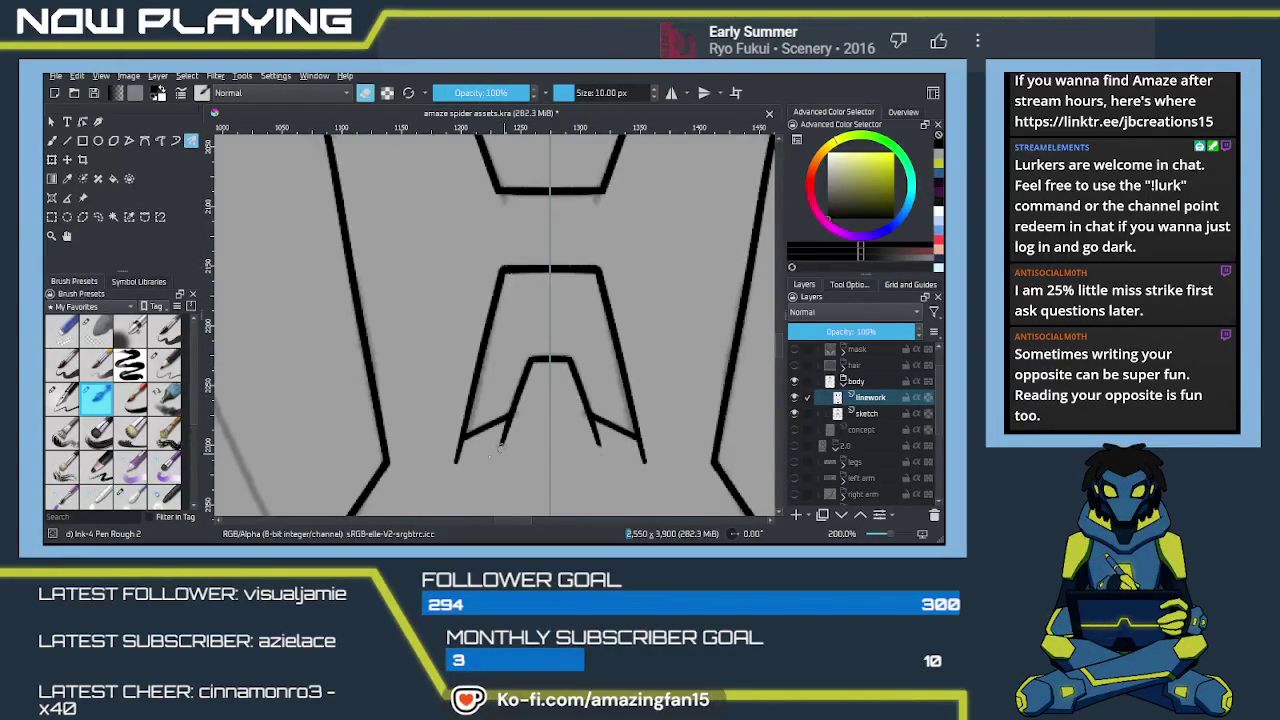
{"action": "mouse_move", "coordinate": [500, 456]}
{"action": "left_mouse_down"}
{"action": "mouse_move", "coordinate": [487, 451]}
{"action": "mouse_move", "coordinate": [506, 424]}
{"action": "left_mouse_up"}
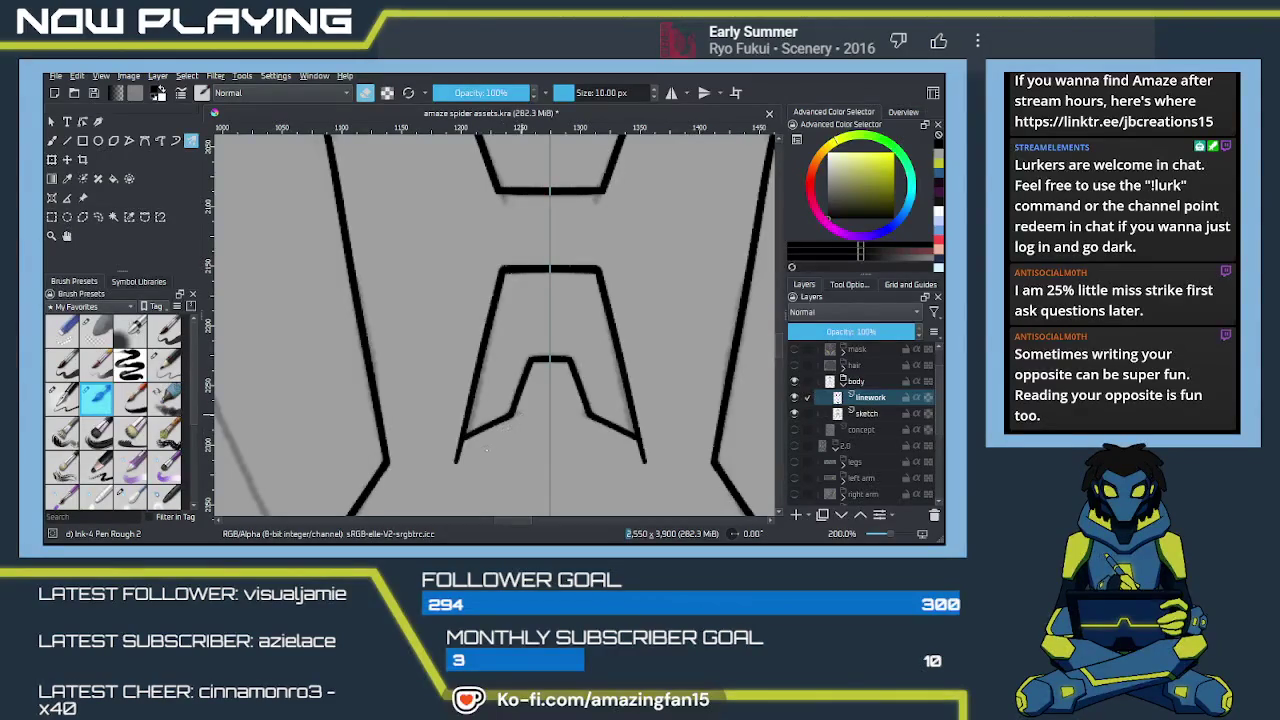
{"action": "left_click_drag", "start_coordinate": [450, 466], "coordinate": [458, 448]}
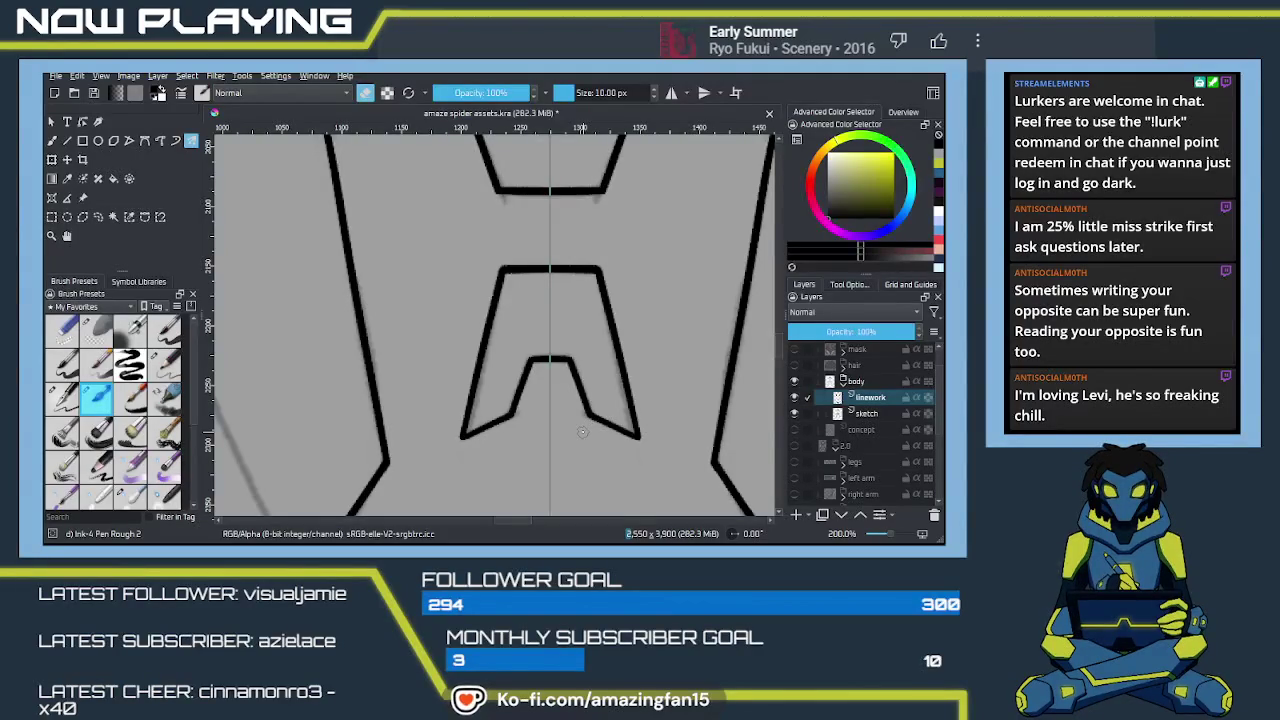
Step: Zoom out to review the whole head and torso linework and save with Ctrl+S
{"action": "scroll", "coordinate": [582, 432], "scroll_direction": "down", "scroll_amount": 1}
{"action": "scroll", "coordinate": [578, 415], "scroll_direction": "down", "scroll_amount": 1}
{"action": "scroll", "coordinate": [573, 396], "scroll_direction": "down", "scroll_amount": 1}
{"action": "scroll", "coordinate": [571, 390], "scroll_direction": "down", "scroll_amount": 1}
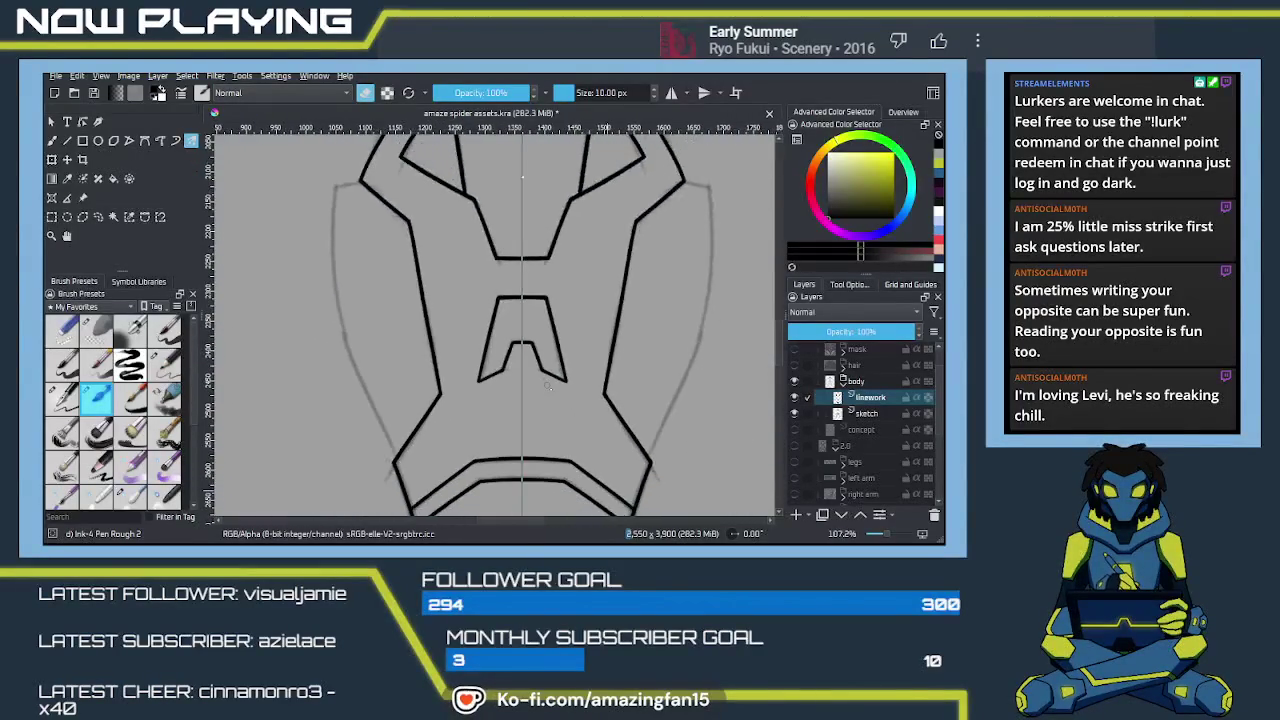
{"action": "scroll", "coordinate": [569, 384], "scroll_direction": "down", "scroll_amount": 1}
{"action": "scroll", "coordinate": [566, 378], "scroll_direction": "down", "scroll_amount": 1}
{"action": "scroll", "coordinate": [563, 372], "scroll_direction": "down", "scroll_amount": 1}
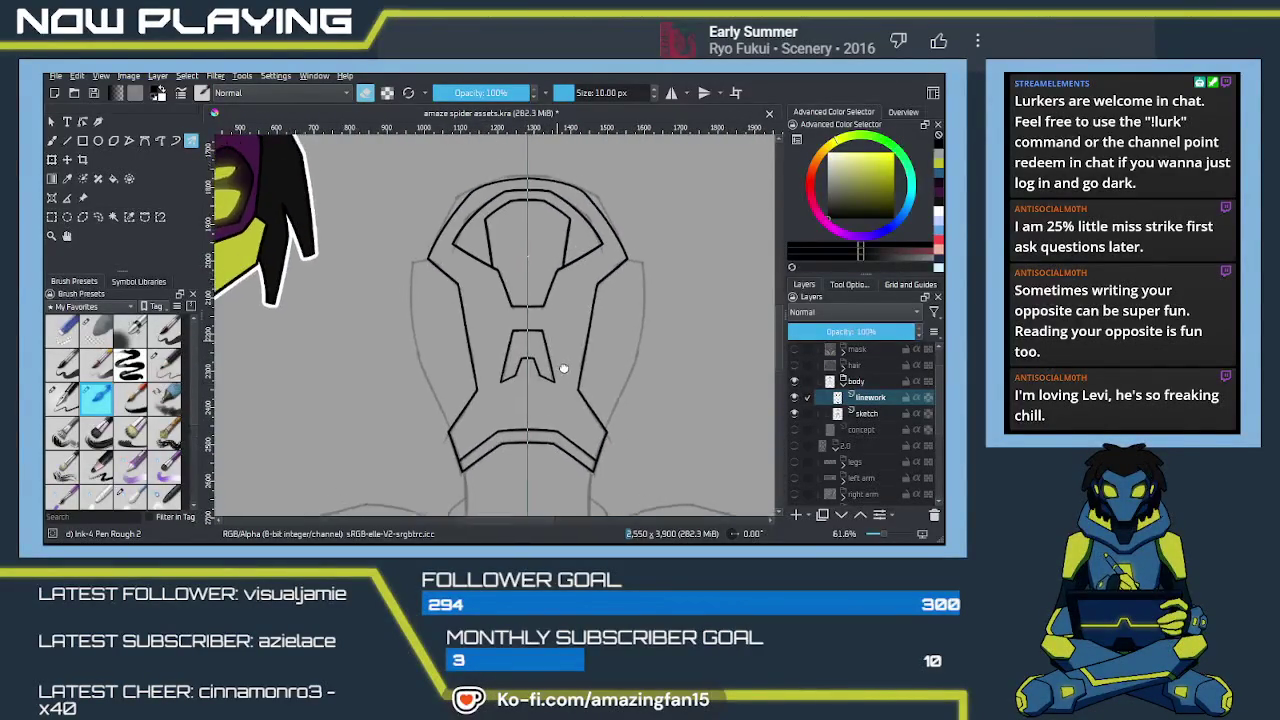
{"action": "left_click_drag", "start_coordinate": [519, 469], "coordinate": [565, 361]}
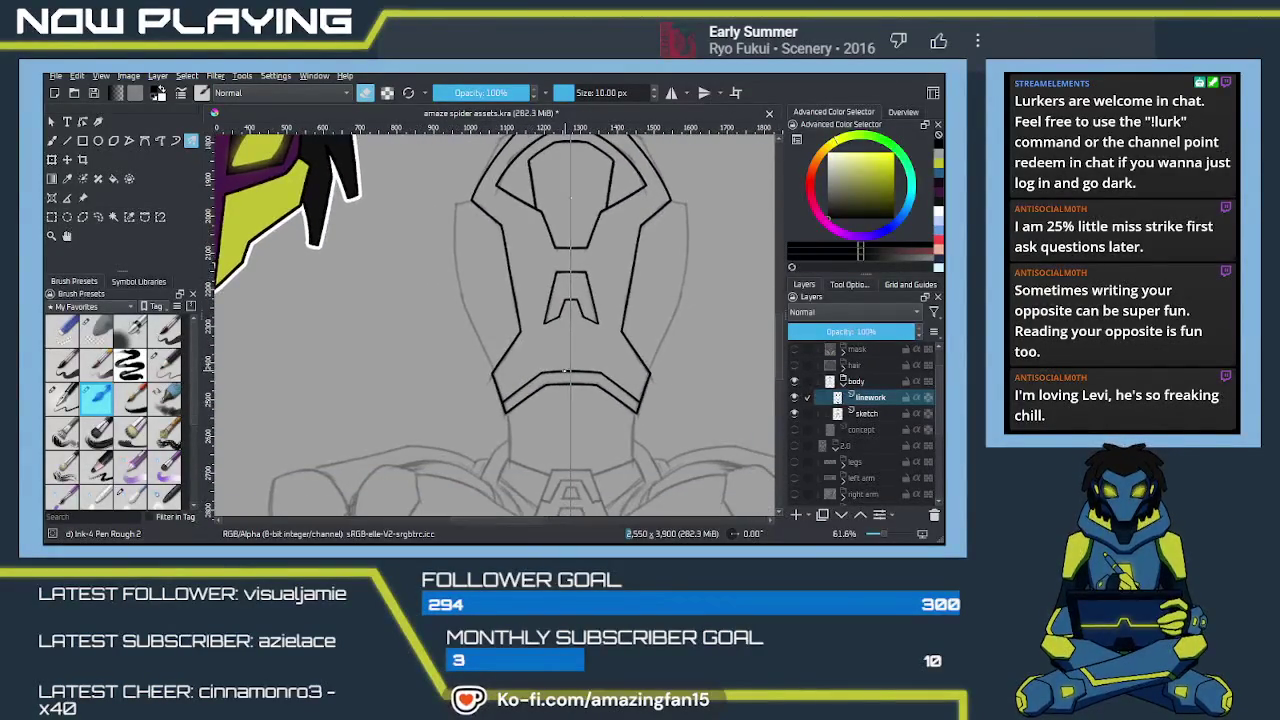
{"action": "key", "text": "ctrl+s"}
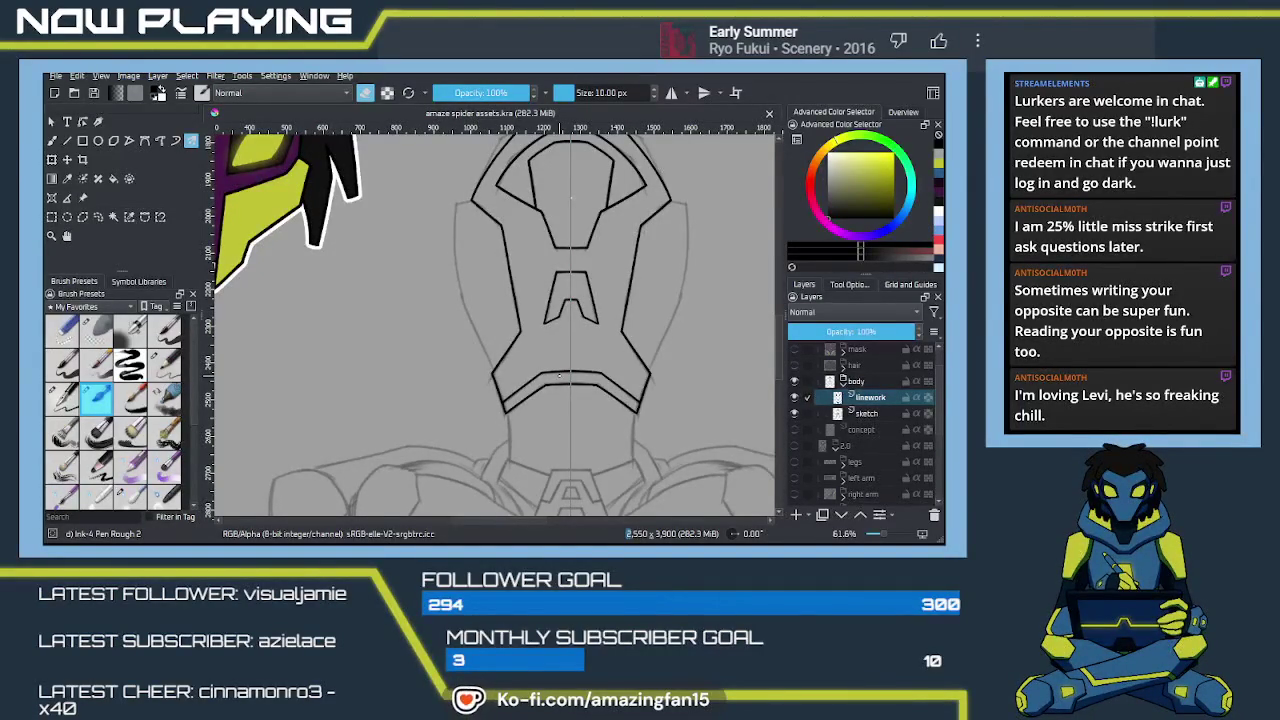
{"action": "scroll", "coordinate": [568, 362], "scroll_direction": "down", "scroll_amount": 2}
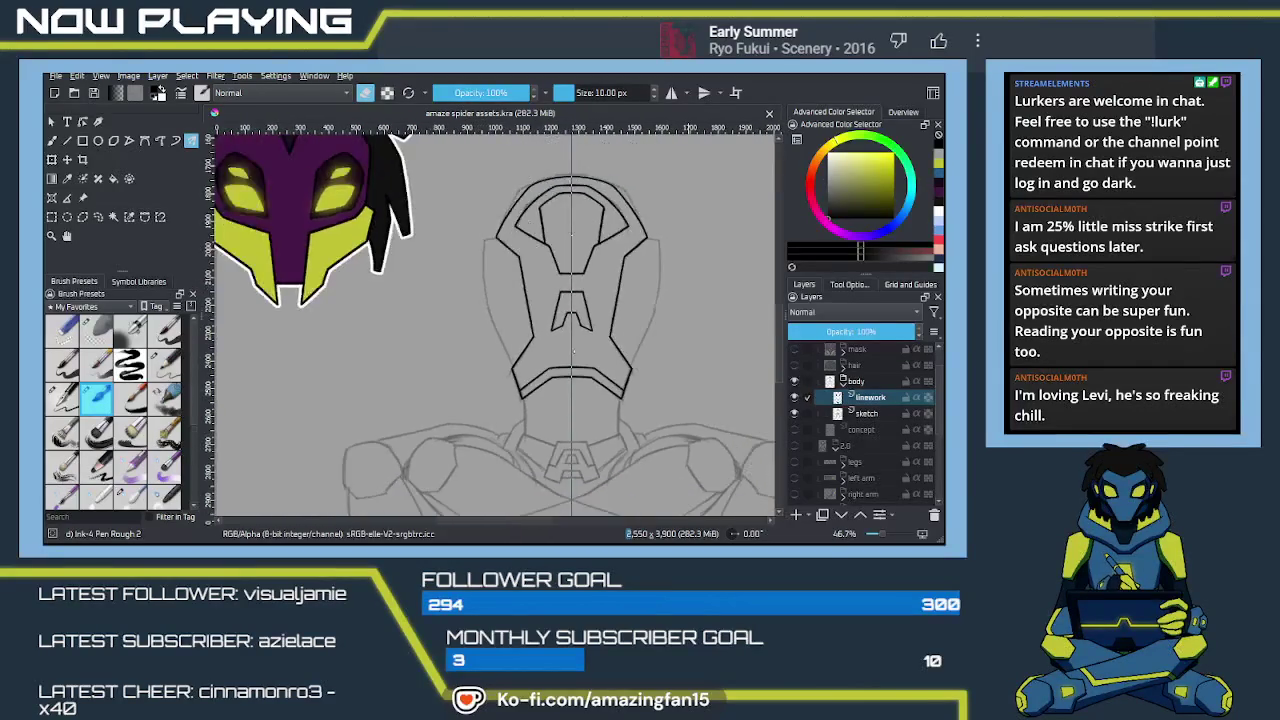
{"action": "scroll", "coordinate": [562, 345], "scroll_direction": "down", "scroll_amount": 2}
{"action": "scroll", "coordinate": [555, 318], "scroll_direction": "down", "scroll_amount": 2}
Step: Pan the view back over the robot's head and torso
{"action": "left_click_drag", "start_coordinate": [555, 318], "coordinate": [560, 276]}
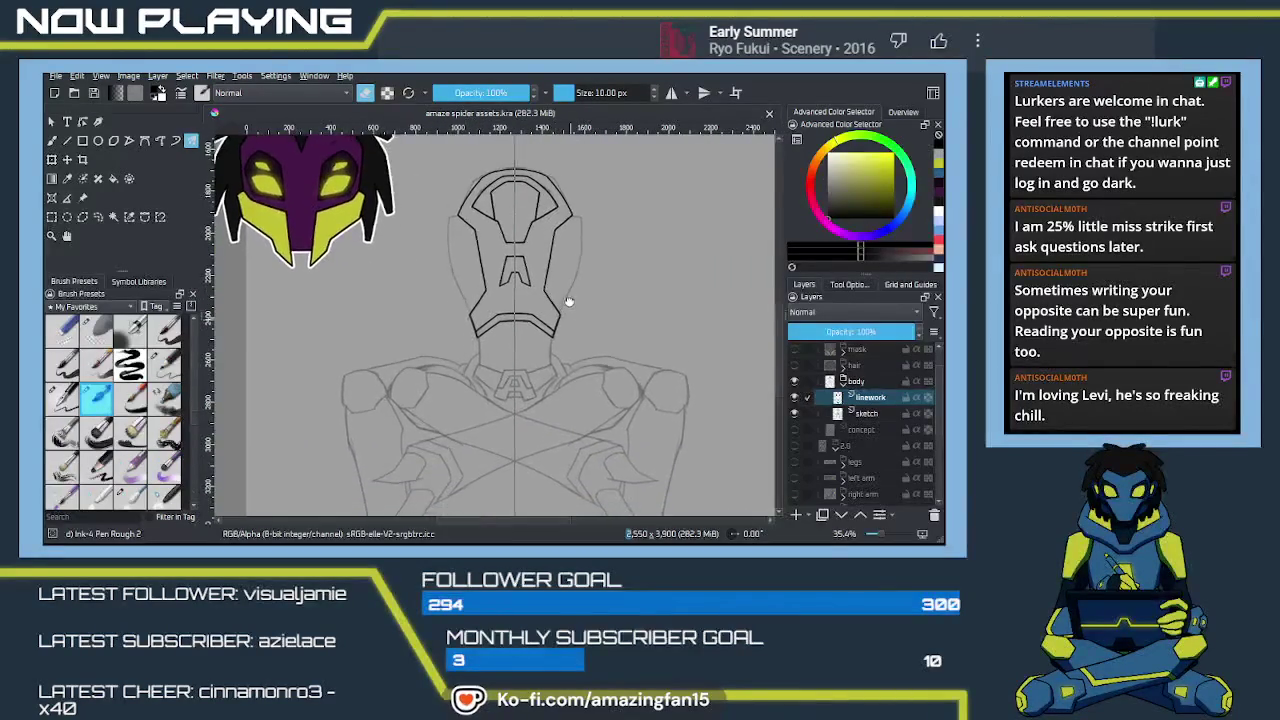